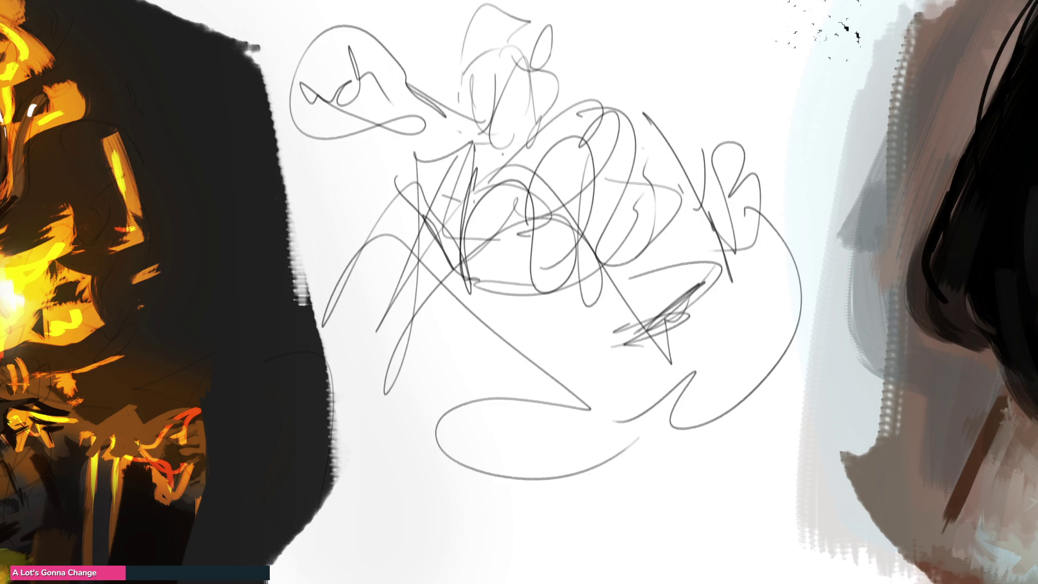
Softly erase the rough scribbles, upper and lower, so they fade to pale grey
{"action": "mouse_move", "coordinate": [522, 116]}
{"action": "left_mouse_down"}
{"action": "mouse_move", "coordinate": [563, 86]}
{"action": "mouse_move", "coordinate": [390, 103]}
{"action": "mouse_move", "coordinate": [564, 95]}
{"action": "mouse_move", "coordinate": [765, 262]}
{"action": "mouse_move", "coordinate": [737, 314]}
{"action": "left_mouse_up"}
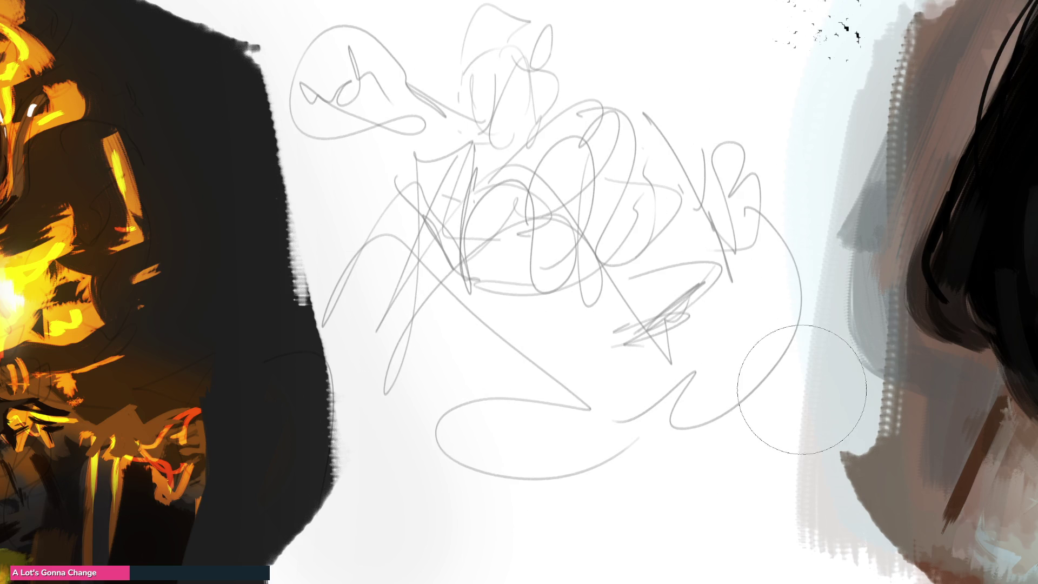
{"action": "mouse_move", "coordinate": [765, 353]}
{"action": "left_mouse_down"}
{"action": "mouse_move", "coordinate": [378, 135]}
{"action": "mouse_move", "coordinate": [703, 303]}
{"action": "mouse_move", "coordinate": [638, 370]}
{"action": "left_mouse_up"}
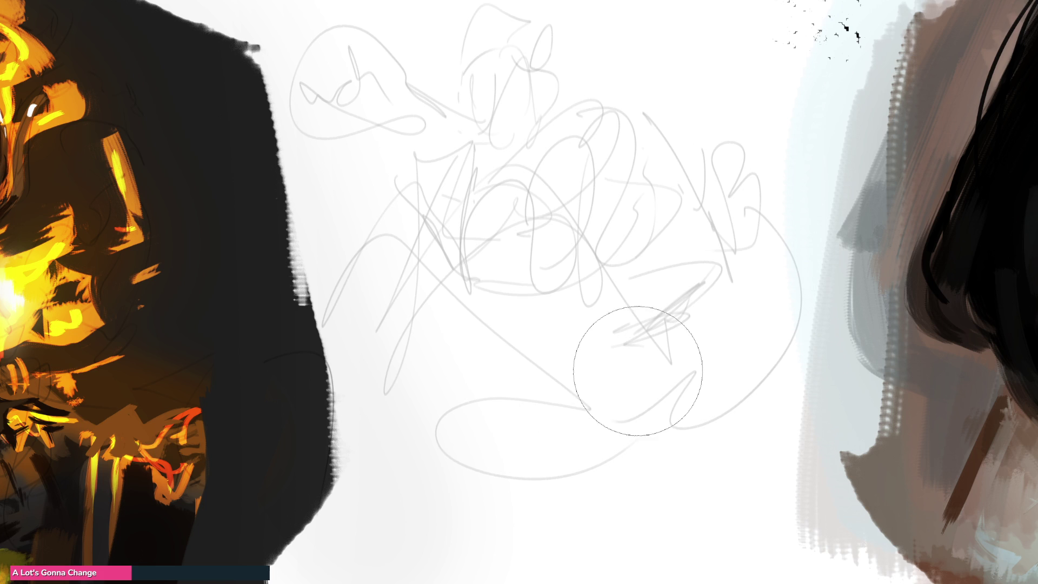
Sketch the face: nose, eyes, eyebrows, ear, cheek curve, jaw and neck
{"action": "mouse_move", "coordinate": [484, 127]}
{"action": "left_mouse_down"}
{"action": "mouse_move", "coordinate": [500, 131]}
{"action": "mouse_move", "coordinate": [519, 96]}
{"action": "mouse_move", "coordinate": [474, 106]}
{"action": "mouse_move", "coordinate": [520, 96]}
{"action": "left_mouse_up"}
{"action": "left_click_drag", "start_coordinate": [466, 76], "coordinate": [475, 85]}
{"action": "mouse_move", "coordinate": [468, 75]}
{"action": "left_mouse_down"}
{"action": "mouse_move", "coordinate": [464, 88]}
{"action": "mouse_move", "coordinate": [524, 69]}
{"action": "mouse_move", "coordinate": [476, 61]}
{"action": "left_mouse_up"}
{"action": "left_click_drag", "start_coordinate": [509, 53], "coordinate": [510, 63]}
{"action": "left_click_drag", "start_coordinate": [541, 97], "coordinate": [546, 113]}
{"action": "mouse_move", "coordinate": [450, 116]}
{"action": "left_mouse_down"}
{"action": "mouse_move", "coordinate": [462, 110]}
{"action": "mouse_move", "coordinate": [497, 150]}
{"action": "left_mouse_up"}
{"action": "mouse_move", "coordinate": [534, 119]}
{"action": "left_mouse_down"}
{"action": "mouse_move", "coordinate": [502, 149]}
{"action": "mouse_move", "coordinate": [531, 144]}
{"action": "mouse_move", "coordinate": [528, 171]}
{"action": "mouse_move", "coordinate": [552, 140]}
{"action": "left_mouse_up"}
Draw both shoulders and arms down to the left hand
{"action": "mouse_move", "coordinate": [553, 142]}
{"action": "left_mouse_down"}
{"action": "mouse_move", "coordinate": [596, 194]}
{"action": "mouse_move", "coordinate": [599, 249]}
{"action": "left_mouse_up"}
{"action": "left_click_drag", "start_coordinate": [594, 182], "coordinate": [675, 367]}
{"action": "mouse_move", "coordinate": [669, 338]}
{"action": "left_mouse_down"}
{"action": "mouse_move", "coordinate": [671, 359]}
{"action": "mouse_move", "coordinate": [646, 364]}
{"action": "left_mouse_up"}
{"action": "left_click_drag", "start_coordinate": [466, 154], "coordinate": [473, 196]}
{"action": "left_click_drag", "start_coordinate": [473, 196], "coordinate": [415, 264]}
{"action": "left_click_drag", "start_coordinate": [412, 258], "coordinate": [369, 328]}
{"action": "left_click_drag", "start_coordinate": [382, 313], "coordinate": [387, 324]}
Sketch the torso with collar, chest, bust, side and belly curve
{"action": "left_click_drag", "start_coordinate": [487, 163], "coordinate": [533, 175]}
{"action": "left_click_drag", "start_coordinate": [533, 174], "coordinate": [525, 216]}
{"action": "left_click_drag", "start_coordinate": [468, 209], "coordinate": [479, 280]}
{"action": "left_click_drag", "start_coordinate": [507, 226], "coordinate": [497, 306]}
{"action": "mouse_move", "coordinate": [508, 221]}
{"action": "left_mouse_down"}
{"action": "mouse_move", "coordinate": [541, 288]}
{"action": "mouse_move", "coordinate": [576, 292]}
{"action": "left_mouse_up"}
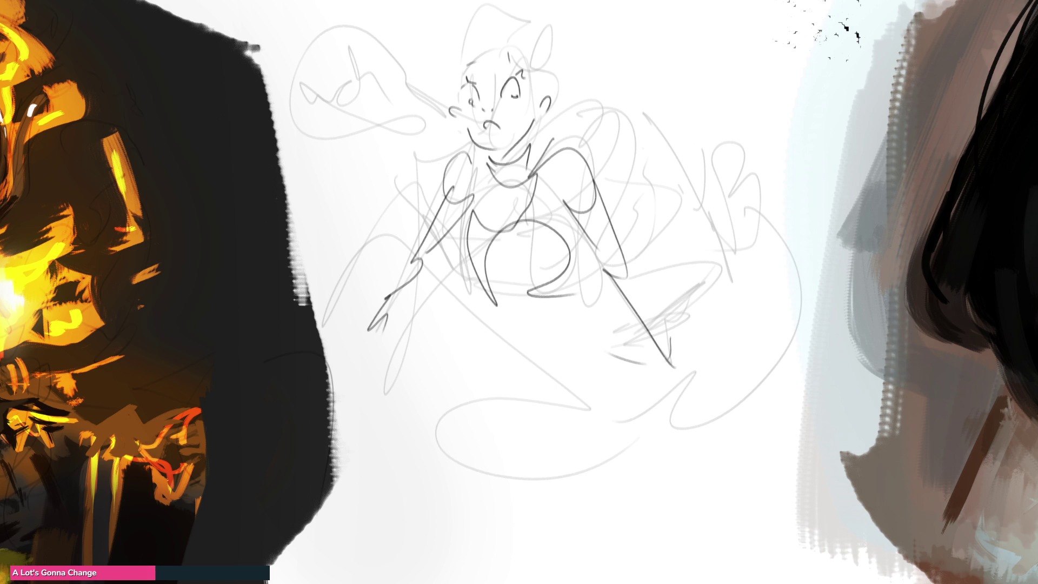
Draw a wing rising from the right shoulder with membrane lines and a curled tip
{"action": "mouse_move", "coordinate": [560, 138]}
{"action": "left_mouse_down"}
{"action": "mouse_move", "coordinate": [594, 153]}
{"action": "mouse_move", "coordinate": [615, 226]}
{"action": "left_mouse_up"}
{"action": "left_click_drag", "start_coordinate": [608, 145], "coordinate": [619, 230]}
{"action": "mouse_move", "coordinate": [560, 140]}
{"action": "left_mouse_down"}
{"action": "mouse_move", "coordinate": [623, 103]}
{"action": "mouse_move", "coordinate": [619, 219]}
{"action": "left_mouse_up"}
{"action": "left_click_drag", "start_coordinate": [657, 149], "coordinate": [652, 167]}
{"action": "left_click_drag", "start_coordinate": [668, 99], "coordinate": [702, 165]}
{"action": "left_click_drag", "start_coordinate": [630, 206], "coordinate": [708, 249]}
{"action": "mouse_move", "coordinate": [685, 124]}
{"action": "left_mouse_down"}
{"action": "mouse_move", "coordinate": [749, 247]}
{"action": "mouse_move", "coordinate": [794, 188]}
{"action": "left_mouse_up"}
Refine the right hand area and draw zigzag, curly hair around the head
{"action": "left_click_drag", "start_coordinate": [763, 228], "coordinate": [757, 234]}
{"action": "mouse_move", "coordinate": [505, 75]}
{"action": "left_mouse_down"}
{"action": "mouse_move", "coordinate": [471, 65]}
{"action": "mouse_move", "coordinate": [487, 16]}
{"action": "left_mouse_up"}
{"action": "left_click_drag", "start_coordinate": [436, 45], "coordinate": [486, 11]}
{"action": "mouse_move", "coordinate": [538, 3]}
{"action": "left_mouse_down"}
{"action": "mouse_move", "coordinate": [550, 48]}
{"action": "mouse_move", "coordinate": [581, 81]}
{"action": "left_mouse_up"}
{"action": "left_click_drag", "start_coordinate": [609, 20], "coordinate": [586, 80]}
{"action": "left_click_drag", "start_coordinate": [481, 11], "coordinate": [436, 68]}
{"action": "mouse_move", "coordinate": [433, 5]}
{"action": "left_mouse_down"}
{"action": "mouse_move", "coordinate": [454, 89]}
{"action": "mouse_move", "coordinate": [424, 129]}
{"action": "mouse_move", "coordinate": [284, 108]}
{"action": "mouse_move", "coordinate": [427, 147]}
{"action": "mouse_move", "coordinate": [359, 174]}
{"action": "left_mouse_up"}
Sketch the looped legs and long arcs for the lower body
{"action": "left_click_drag", "start_coordinate": [540, 301], "coordinate": [527, 330]}
{"action": "left_click_drag", "start_coordinate": [411, 285], "coordinate": [352, 373]}
{"action": "mouse_move", "coordinate": [425, 350]}
{"action": "left_mouse_down"}
{"action": "mouse_move", "coordinate": [378, 262]}
{"action": "mouse_move", "coordinate": [294, 285]}
{"action": "left_mouse_up"}
{"action": "mouse_move", "coordinate": [274, 304]}
{"action": "left_mouse_down"}
{"action": "mouse_move", "coordinate": [469, 352]}
{"action": "mouse_move", "coordinate": [405, 378]}
{"action": "mouse_move", "coordinate": [624, 519]}
{"action": "mouse_move", "coordinate": [835, 348]}
{"action": "mouse_move", "coordinate": [770, 222]}
{"action": "left_mouse_up"}
{"action": "mouse_move", "coordinate": [779, 219]}
{"action": "left_mouse_down"}
{"action": "mouse_move", "coordinate": [827, 254]}
{"action": "mouse_move", "coordinate": [627, 283]}
{"action": "left_mouse_up"}
{"action": "left_click_drag", "start_coordinate": [362, 221], "coordinate": [405, 201]}
{"action": "left_click_drag", "start_coordinate": [329, 260], "coordinate": [492, 195]}
{"action": "left_click_drag", "start_coordinate": [767, 211], "coordinate": [837, 305]}
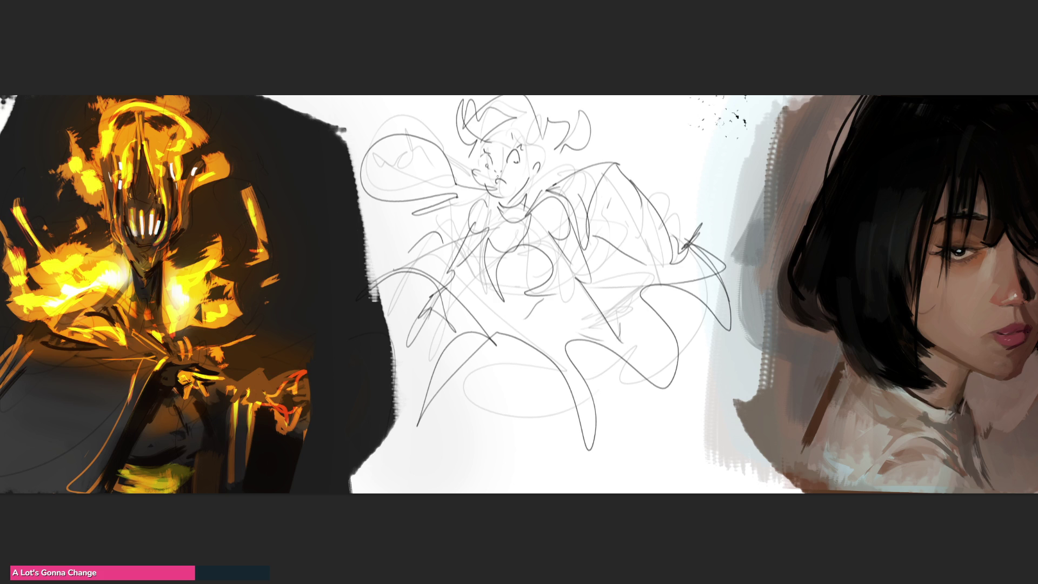
Paint one thick dark looping stroke down across the sketched figure
{"action": "mouse_move", "coordinate": [441, 130]}
{"action": "left_mouse_down"}
{"action": "mouse_move", "coordinate": [480, 246]}
{"action": "mouse_move", "coordinate": [527, 107]}
{"action": "mouse_move", "coordinate": [619, 159]}
{"action": "mouse_move", "coordinate": [484, 349]}
{"action": "mouse_move", "coordinate": [470, 297]}
{"action": "mouse_move", "coordinate": [565, 435]}
{"action": "mouse_move", "coordinate": [705, 388]}
{"action": "mouse_move", "coordinate": [540, 480]}
{"action": "left_mouse_up"}
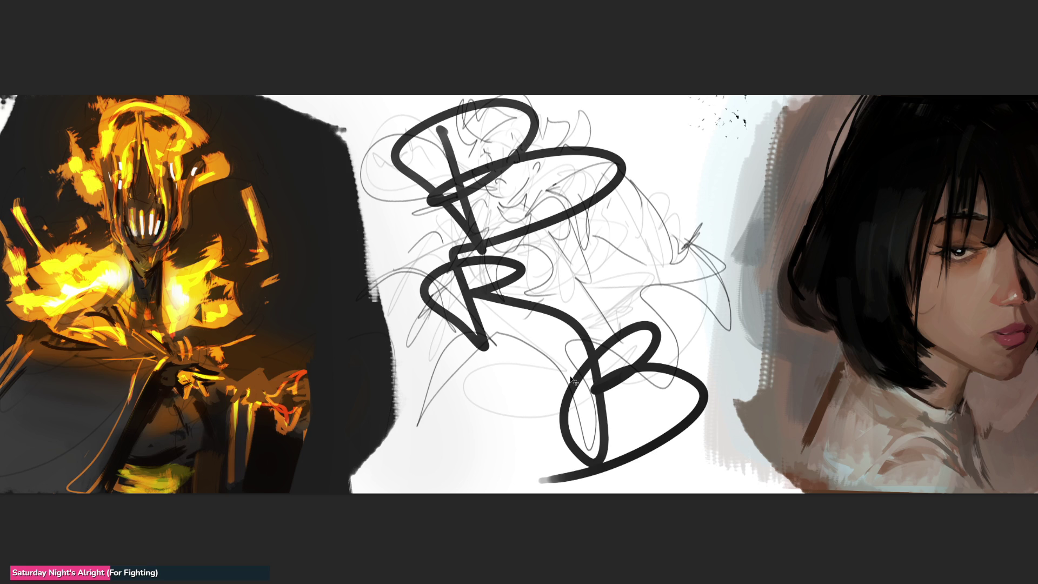
Undo the BRB lettering, then select all and delete the grey sketch
{"action": "key", "text": "ctrl+z"}
{"action": "key", "text": "ctrl+a"}
{"action": "key", "text": "Delete"}
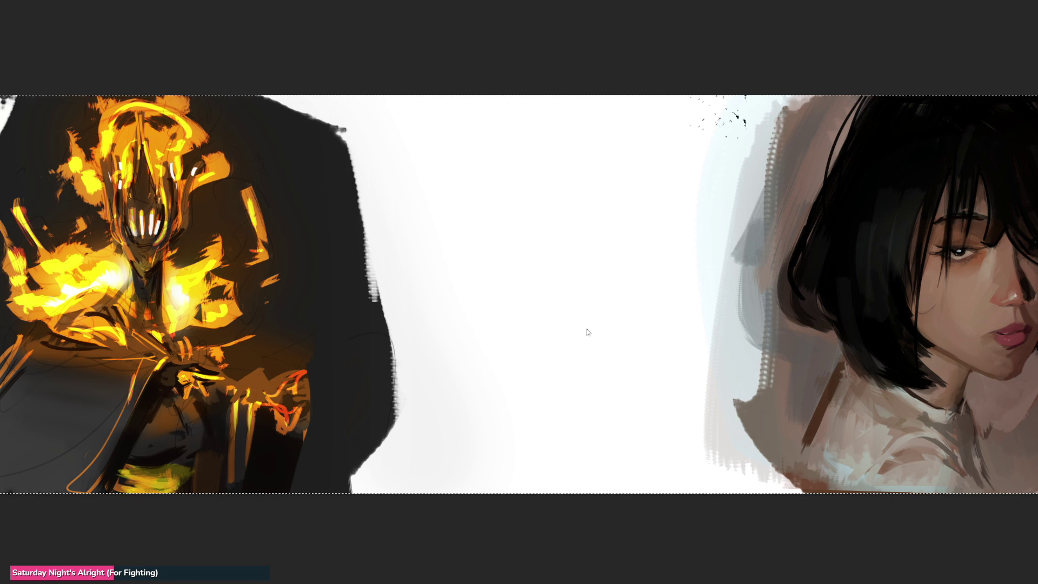
Paste the elf girl reference image and scale it up across the canvas
{"action": "key", "text": "ctrl+v"}
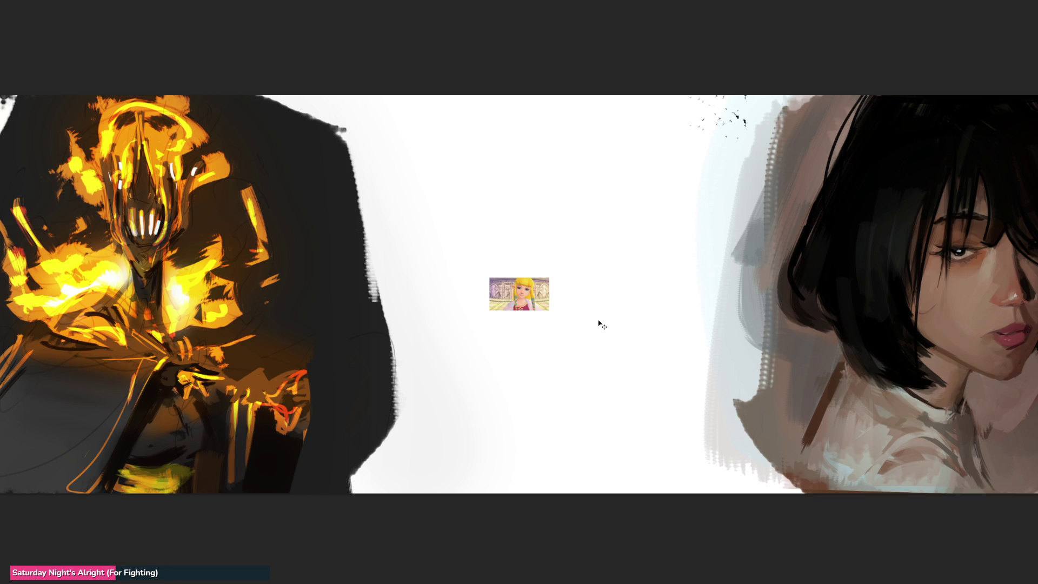
{"action": "key", "text": "ctrl+t"}
{"action": "mouse_move", "coordinate": [519, 292]}
{"action": "left_mouse_down"}
{"action": "mouse_move", "coordinate": [394, 133]}
{"action": "mouse_move", "coordinate": [789, 427]}
{"action": "mouse_move", "coordinate": [916, 495]}
{"action": "left_mouse_up"}
{"action": "left_click_drag", "start_coordinate": [595, 270], "coordinate": [481, 283]}
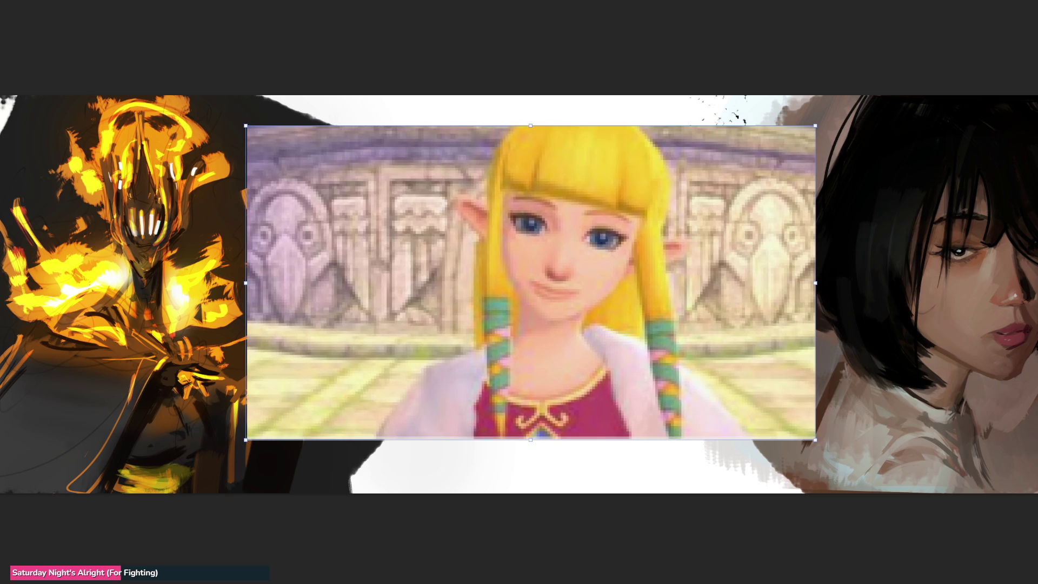
{"action": "key", "text": "Return"}
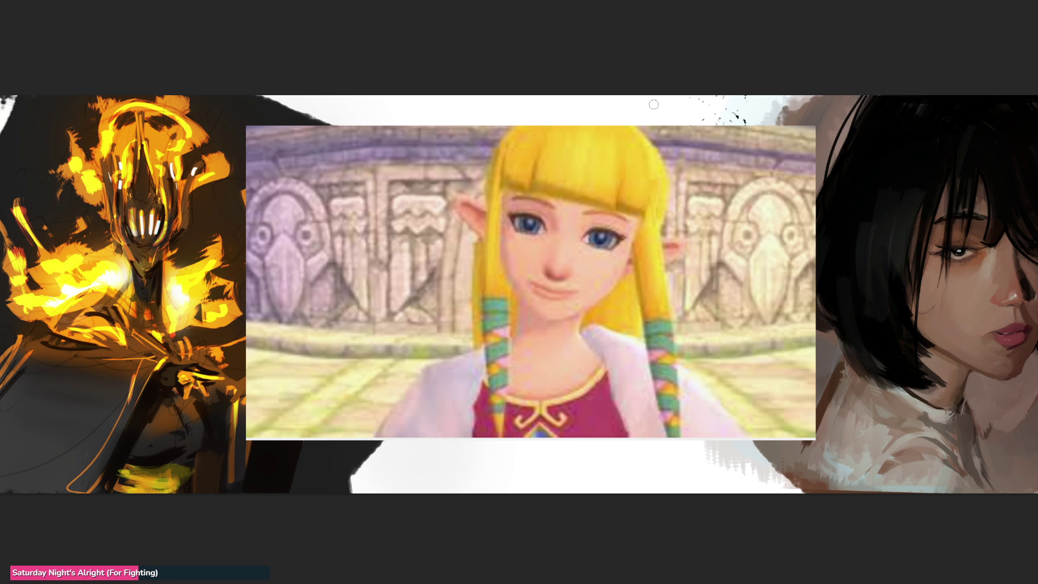
Shrink the reference back to a thumbnail, move it to the upper left and zoom in
{"action": "key", "text": "ctrl+z"}
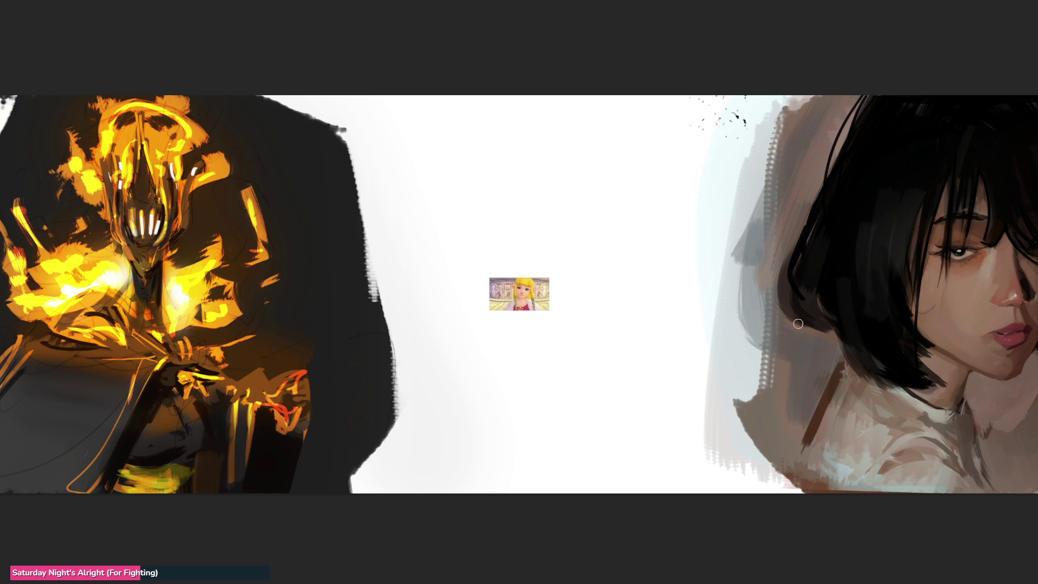
{"action": "mouse_move", "coordinate": [518, 290]}
{"action": "left_mouse_down"}
{"action": "mouse_move", "coordinate": [452, 171]}
{"action": "mouse_move", "coordinate": [384, 118]}
{"action": "left_mouse_up"}
{"action": "key", "text": "Return"}
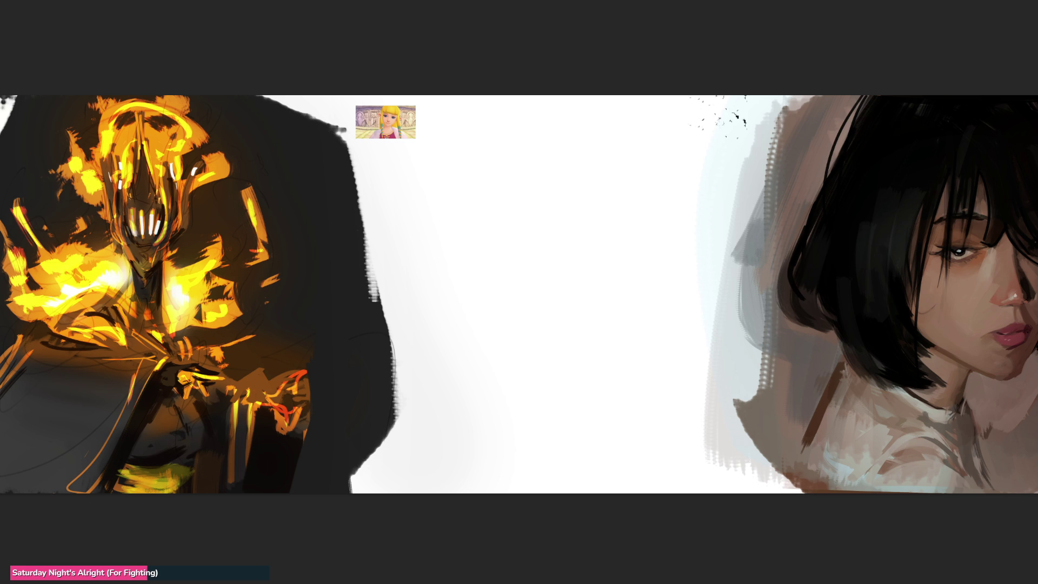
{"action": "key", "text": "ctrl+plus"}
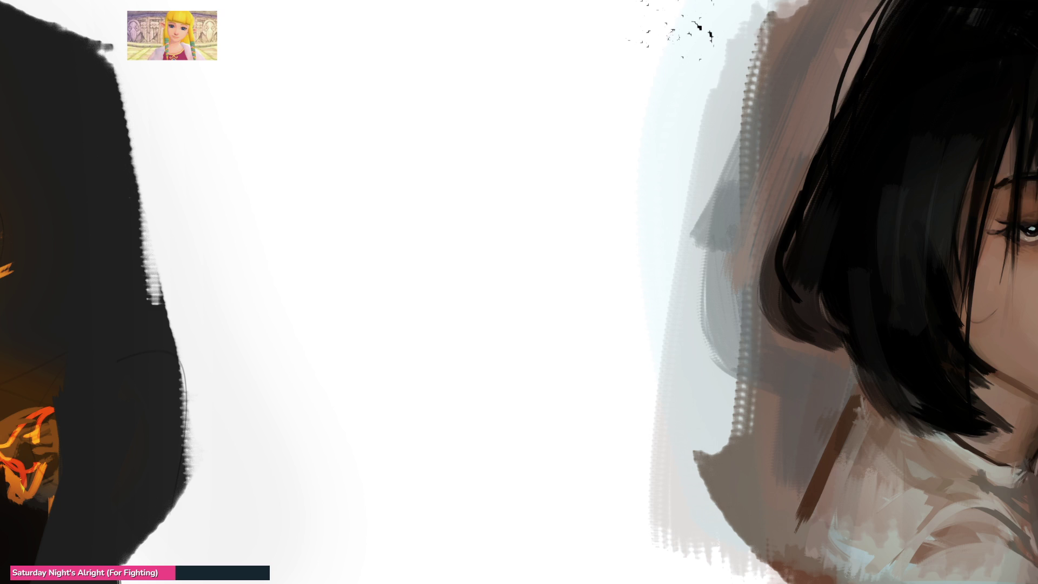
Rough in loose arcs and close a circle for the head
{"action": "mouse_move", "coordinate": [280, 146]}
{"action": "left_mouse_down"}
{"action": "mouse_move", "coordinate": [359, 66]}
{"action": "mouse_move", "coordinate": [413, 62]}
{"action": "mouse_move", "coordinate": [295, 197]}
{"action": "left_mouse_up"}
{"action": "left_click_drag", "start_coordinate": [334, 84], "coordinate": [490, 113]}
{"action": "mouse_move", "coordinate": [378, 33]}
{"action": "left_mouse_down"}
{"action": "mouse_move", "coordinate": [348, 227]}
{"action": "mouse_move", "coordinate": [364, 233]}
{"action": "left_mouse_up"}
{"action": "mouse_move", "coordinate": [292, 179]}
{"action": "left_mouse_down"}
{"action": "mouse_move", "coordinate": [411, 19]}
{"action": "mouse_move", "coordinate": [514, 89]}
{"action": "left_mouse_up"}
{"action": "mouse_move", "coordinate": [389, 31]}
{"action": "left_mouse_down"}
{"action": "mouse_move", "coordinate": [336, 61]}
{"action": "mouse_move", "coordinate": [291, 189]}
{"action": "left_mouse_up"}
{"action": "mouse_move", "coordinate": [320, 71]}
{"action": "left_mouse_down"}
{"action": "mouse_move", "coordinate": [303, 251]}
{"action": "mouse_move", "coordinate": [334, 262]}
{"action": "left_mouse_up"}
{"action": "left_click_drag", "start_coordinate": [306, 157], "coordinate": [427, 228]}
Sketch loops on the head's right side plus inner guide lines and outer arcs
{"action": "mouse_move", "coordinate": [430, 59]}
{"action": "left_mouse_down"}
{"action": "mouse_move", "coordinate": [481, 154]}
{"action": "mouse_move", "coordinate": [441, 215]}
{"action": "left_mouse_up"}
{"action": "left_click_drag", "start_coordinate": [500, 97], "coordinate": [482, 153]}
{"action": "left_click_drag", "start_coordinate": [456, 77], "coordinate": [489, 174]}
{"action": "left_click_drag", "start_coordinate": [523, 104], "coordinate": [506, 159]}
{"action": "mouse_move", "coordinate": [452, 36]}
{"action": "left_mouse_down"}
{"action": "mouse_move", "coordinate": [481, 38]}
{"action": "mouse_move", "coordinate": [465, 188]}
{"action": "mouse_move", "coordinate": [354, 266]}
{"action": "left_mouse_up"}
{"action": "left_click_drag", "start_coordinate": [464, 120], "coordinate": [370, 236]}
{"action": "left_click_drag", "start_coordinate": [448, 24], "coordinate": [489, 211]}
{"action": "mouse_move", "coordinate": [535, 149]}
{"action": "left_mouse_down"}
{"action": "mouse_move", "coordinate": [409, 309]}
{"action": "mouse_move", "coordinate": [480, 71]}
{"action": "left_mouse_up"}
{"action": "mouse_move", "coordinate": [480, 61]}
{"action": "left_mouse_down"}
{"action": "mouse_move", "coordinate": [502, 251]}
{"action": "mouse_move", "coordinate": [373, 246]}
{"action": "mouse_move", "coordinate": [338, 327]}
{"action": "mouse_move", "coordinate": [322, 541]}
{"action": "left_mouse_up"}
Sketch a loop under the head, a long tail and loose hair curves on the right
{"action": "left_click_drag", "start_coordinate": [243, 438], "coordinate": [464, 247]}
{"action": "mouse_move", "coordinate": [538, 146]}
{"action": "left_mouse_down"}
{"action": "mouse_move", "coordinate": [559, 140]}
{"action": "mouse_move", "coordinate": [567, 100]}
{"action": "mouse_move", "coordinate": [506, 440]}
{"action": "mouse_move", "coordinate": [589, 457]}
{"action": "mouse_move", "coordinate": [660, 265]}
{"action": "left_mouse_up"}
{"action": "left_click_drag", "start_coordinate": [613, 346], "coordinate": [581, 362]}
{"action": "mouse_move", "coordinate": [620, 250]}
{"action": "left_mouse_down"}
{"action": "mouse_move", "coordinate": [575, 216]}
{"action": "mouse_move", "coordinate": [521, 70]}
{"action": "mouse_move", "coordinate": [594, 204]}
{"action": "mouse_move", "coordinate": [314, 307]}
{"action": "mouse_move", "coordinate": [330, 319]}
{"action": "mouse_move", "coordinate": [426, 273]}
{"action": "mouse_move", "coordinate": [356, 286]}
{"action": "mouse_move", "coordinate": [449, 265]}
{"action": "mouse_move", "coordinate": [484, 278]}
{"action": "mouse_move", "coordinate": [410, 308]}
{"action": "mouse_move", "coordinate": [422, 286]}
{"action": "left_mouse_up"}
Mark rough facial features with hatching and block in the body below the head
{"action": "left_click_drag", "start_coordinate": [392, 243], "coordinate": [363, 231]}
{"action": "left_click_drag", "start_coordinate": [451, 197], "coordinate": [470, 177]}
{"action": "mouse_move", "coordinate": [433, 216]}
{"action": "left_mouse_down"}
{"action": "mouse_move", "coordinate": [501, 155]}
{"action": "mouse_move", "coordinate": [460, 194]}
{"action": "left_mouse_up"}
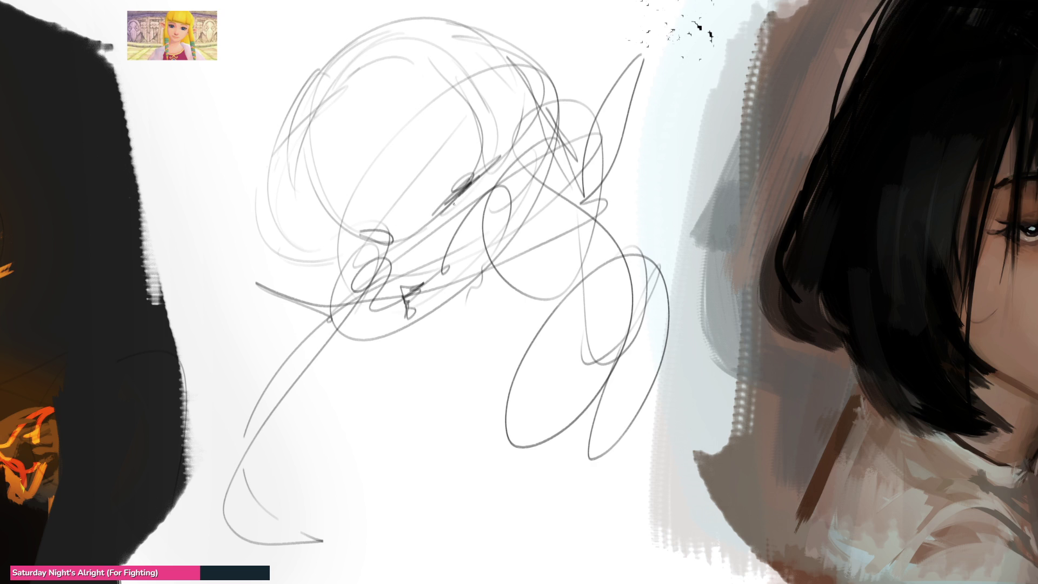
{"action": "left_click_drag", "start_coordinate": [336, 266], "coordinate": [354, 353]}
{"action": "mouse_move", "coordinate": [339, 294]}
{"action": "left_mouse_down"}
{"action": "mouse_move", "coordinate": [400, 366]}
{"action": "mouse_move", "coordinate": [531, 291]}
{"action": "left_mouse_up"}
{"action": "left_click_drag", "start_coordinate": [476, 336], "coordinate": [508, 313]}
Sketch arcs for the right hair strands and the braided strand down the left
{"action": "mouse_move", "coordinate": [518, 267]}
{"action": "left_mouse_down"}
{"action": "mouse_move", "coordinate": [606, 204]}
{"action": "mouse_move", "coordinate": [641, 233]}
{"action": "left_mouse_up"}
{"action": "mouse_move", "coordinate": [581, 216]}
{"action": "left_mouse_down"}
{"action": "mouse_move", "coordinate": [539, 295]}
{"action": "mouse_move", "coordinate": [643, 246]}
{"action": "left_mouse_up"}
{"action": "mouse_move", "coordinate": [527, 319]}
{"action": "left_mouse_down"}
{"action": "mouse_move", "coordinate": [640, 387]}
{"action": "mouse_move", "coordinate": [635, 378]}
{"action": "left_mouse_up"}
{"action": "left_click_drag", "start_coordinate": [506, 349], "coordinate": [627, 427]}
{"action": "left_click_drag", "start_coordinate": [503, 372], "coordinate": [584, 382]}
{"action": "mouse_move", "coordinate": [273, 351]}
{"action": "left_mouse_down"}
{"action": "mouse_move", "coordinate": [345, 375]}
{"action": "mouse_move", "coordinate": [331, 415]}
{"action": "left_mouse_up"}
{"action": "left_click_drag", "start_coordinate": [245, 408], "coordinate": [322, 433]}
{"action": "left_click_drag", "start_coordinate": [225, 454], "coordinate": [248, 533]}
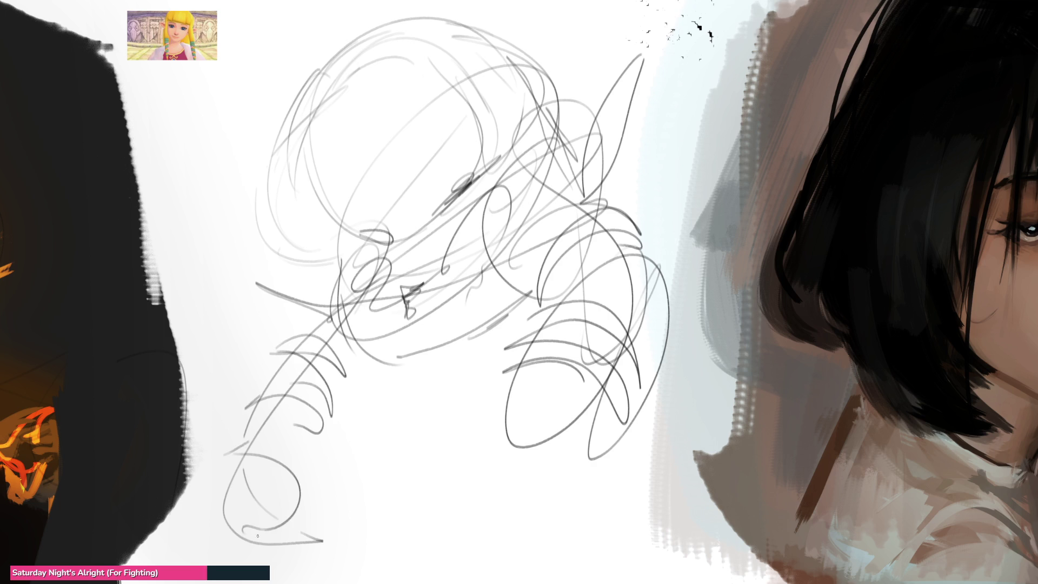
Rough in the dress with long lines, a large loop and lower-left strokes
{"action": "left_click_drag", "start_coordinate": [418, 353], "coordinate": [475, 341]}
{"action": "mouse_move", "coordinate": [474, 364]}
{"action": "left_mouse_down"}
{"action": "mouse_move", "coordinate": [515, 323]}
{"action": "mouse_move", "coordinate": [488, 357]}
{"action": "left_mouse_up"}
{"action": "mouse_move", "coordinate": [472, 398]}
{"action": "left_mouse_down"}
{"action": "mouse_move", "coordinate": [510, 326]}
{"action": "mouse_move", "coordinate": [413, 545]}
{"action": "left_mouse_up"}
{"action": "mouse_move", "coordinate": [591, 294]}
{"action": "left_mouse_down"}
{"action": "mouse_move", "coordinate": [463, 492]}
{"action": "mouse_move", "coordinate": [421, 354]}
{"action": "left_mouse_up"}
{"action": "left_click_drag", "start_coordinate": [415, 369], "coordinate": [323, 532]}
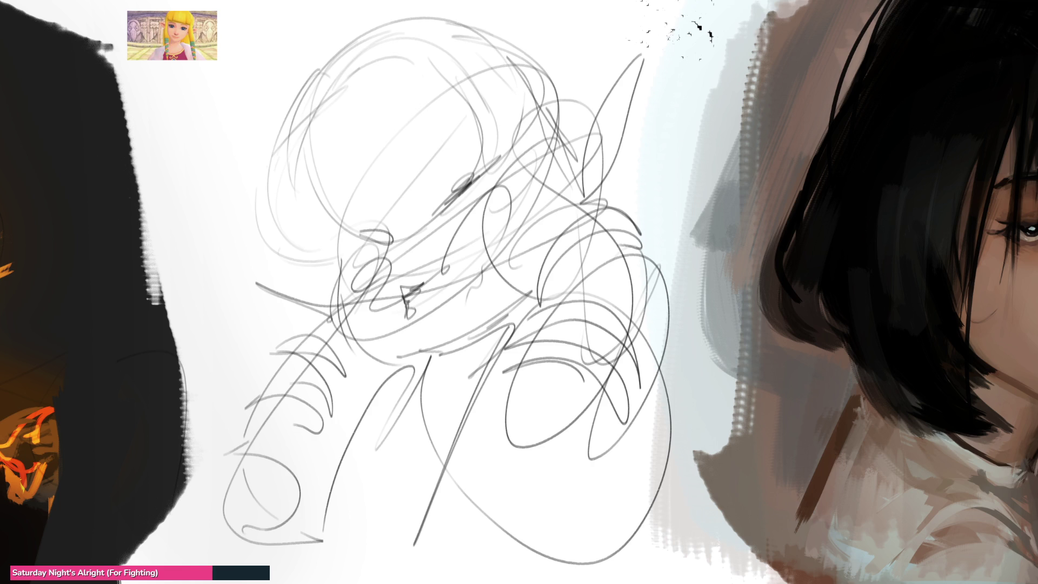
Fade the rough sketch to light grey and draw a cleaner head line and hair top
{"action": "key", "text": "e"}
{"action": "mouse_move", "coordinate": [551, 260]}
{"action": "left_mouse_down"}
{"action": "mouse_move", "coordinate": [379, 325]}
{"action": "mouse_move", "coordinate": [541, 162]}
{"action": "mouse_move", "coordinate": [328, 251]}
{"action": "mouse_move", "coordinate": [687, 314]}
{"action": "mouse_move", "coordinate": [698, 519]}
{"action": "mouse_move", "coordinate": [389, 200]}
{"action": "mouse_move", "coordinate": [432, 484]}
{"action": "mouse_move", "coordinate": [549, 108]}
{"action": "mouse_move", "coordinate": [403, 452]}
{"action": "mouse_move", "coordinate": [668, 561]}
{"action": "left_mouse_up"}
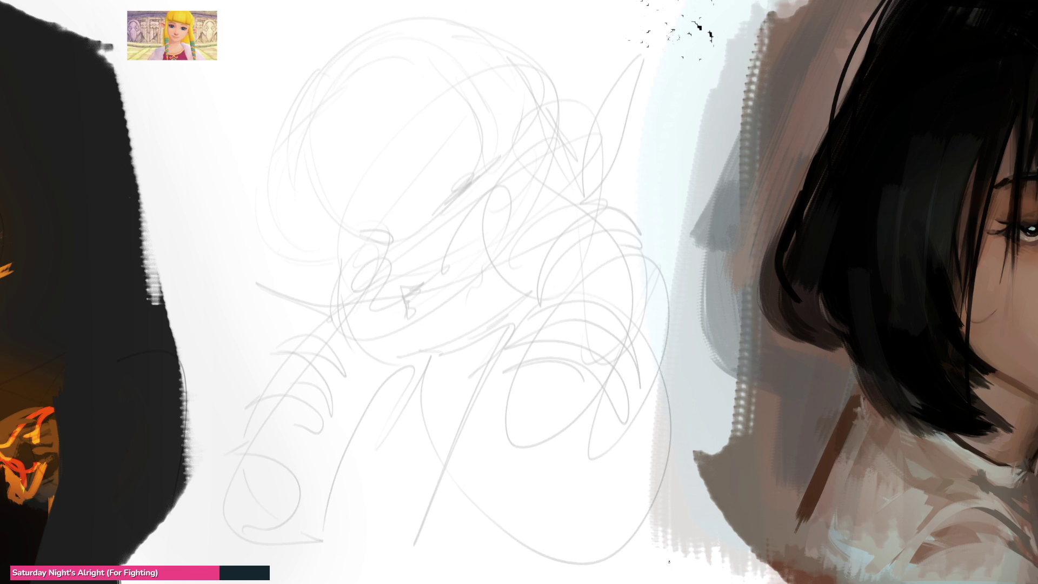
{"action": "mouse_move", "coordinate": [296, 157]}
{"action": "left_mouse_down"}
{"action": "mouse_move", "coordinate": [351, 242]}
{"action": "mouse_move", "coordinate": [463, 163]}
{"action": "left_mouse_up"}
{"action": "left_click_drag", "start_coordinate": [401, 59], "coordinate": [468, 140]}
{"action": "mouse_move", "coordinate": [449, 90]}
{"action": "left_mouse_down"}
{"action": "mouse_move", "coordinate": [483, 143]}
{"action": "mouse_move", "coordinate": [527, 131]}
{"action": "left_mouse_up"}
{"action": "left_click_drag", "start_coordinate": [436, 32], "coordinate": [528, 131]}
Refine the left hair edges and extend the hair outline over the top of the head
{"action": "left_click_drag", "start_coordinate": [540, 90], "coordinate": [543, 117]}
{"action": "mouse_move", "coordinate": [297, 159]}
{"action": "left_mouse_down"}
{"action": "mouse_move", "coordinate": [300, 206]}
{"action": "mouse_move", "coordinate": [338, 254]}
{"action": "left_mouse_up"}
{"action": "left_click_drag", "start_coordinate": [289, 140], "coordinate": [318, 259]}
{"action": "left_click_drag", "start_coordinate": [307, 118], "coordinate": [355, 79]}
{"action": "mouse_move", "coordinate": [283, 131]}
{"action": "left_mouse_down"}
{"action": "mouse_move", "coordinate": [418, 19]}
{"action": "mouse_move", "coordinate": [521, 81]}
{"action": "left_mouse_up"}
Draw the bangs line, the jaw end and curve, and detail strokes around the ear
{"action": "left_click_drag", "start_coordinate": [441, 203], "coordinate": [448, 191]}
{"action": "left_click_drag", "start_coordinate": [370, 238], "coordinate": [373, 239]}
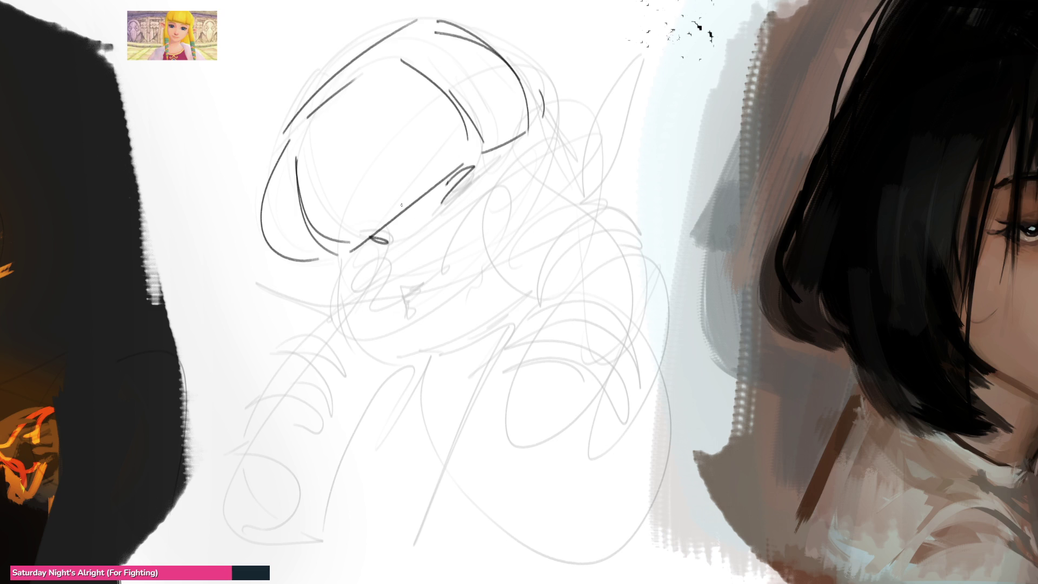
{"action": "mouse_move", "coordinate": [352, 285]}
{"action": "left_mouse_down"}
{"action": "mouse_move", "coordinate": [386, 261]}
{"action": "mouse_move", "coordinate": [388, 271]}
{"action": "mouse_move", "coordinate": [356, 260]}
{"action": "mouse_move", "coordinate": [385, 250]}
{"action": "left_mouse_up"}
{"action": "mouse_move", "coordinate": [454, 232]}
{"action": "left_mouse_down"}
{"action": "mouse_move", "coordinate": [493, 207]}
{"action": "mouse_move", "coordinate": [464, 229]}
{"action": "left_mouse_up"}
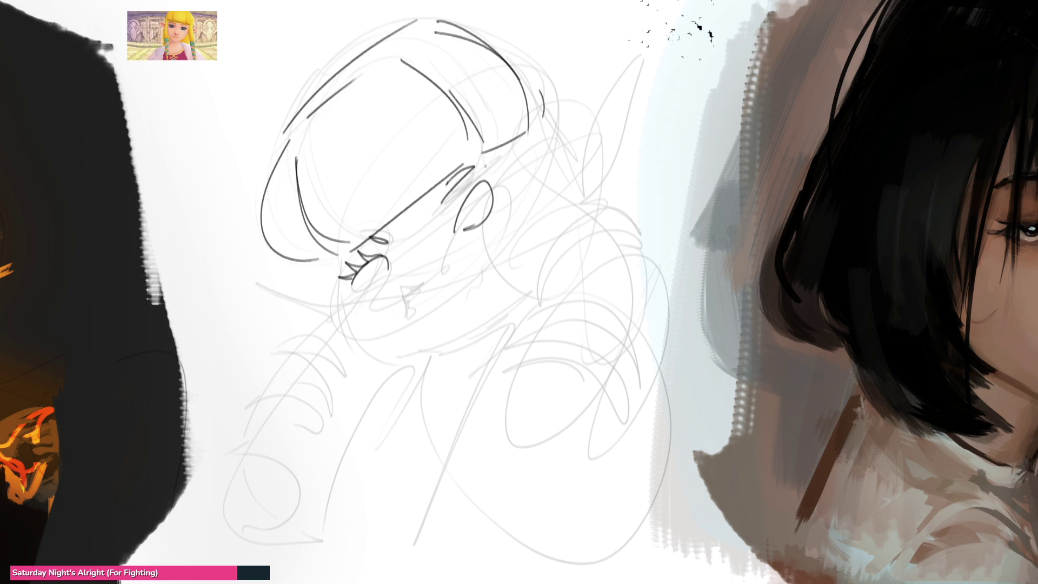
{"action": "left_click_drag", "start_coordinate": [466, 183], "coordinate": [462, 203]}
{"action": "left_click_drag", "start_coordinate": [486, 165], "coordinate": [460, 206]}
{"action": "left_click_drag", "start_coordinate": [490, 194], "coordinate": [497, 180]}
Sketch the eye, the cheek and jawline, and pointed elf ears on both sides
{"action": "mouse_move", "coordinate": [408, 277]}
{"action": "left_mouse_down"}
{"action": "mouse_move", "coordinate": [402, 287]}
{"action": "mouse_move", "coordinate": [416, 268]}
{"action": "mouse_move", "coordinate": [394, 300]}
{"action": "mouse_move", "coordinate": [418, 297]}
{"action": "mouse_move", "coordinate": [397, 318]}
{"action": "mouse_move", "coordinate": [411, 306]}
{"action": "left_mouse_up"}
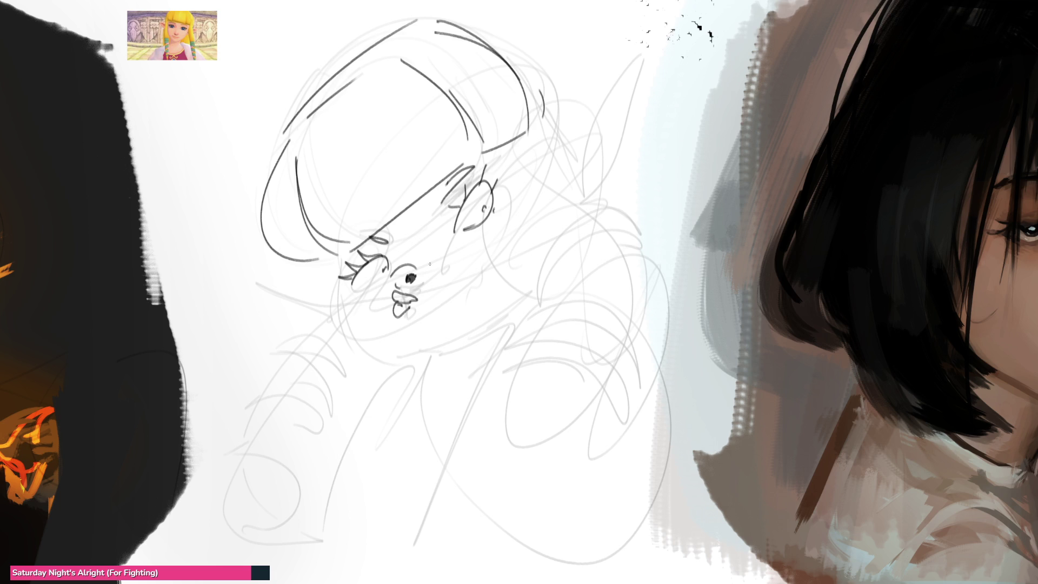
{"action": "mouse_move", "coordinate": [351, 277]}
{"action": "left_mouse_down"}
{"action": "mouse_move", "coordinate": [348, 295]}
{"action": "mouse_move", "coordinate": [416, 366]}
{"action": "mouse_move", "coordinate": [474, 335]}
{"action": "left_mouse_up"}
{"action": "left_click_drag", "start_coordinate": [431, 361], "coordinate": [475, 334]}
{"action": "left_click_drag", "start_coordinate": [523, 295], "coordinate": [476, 333]}
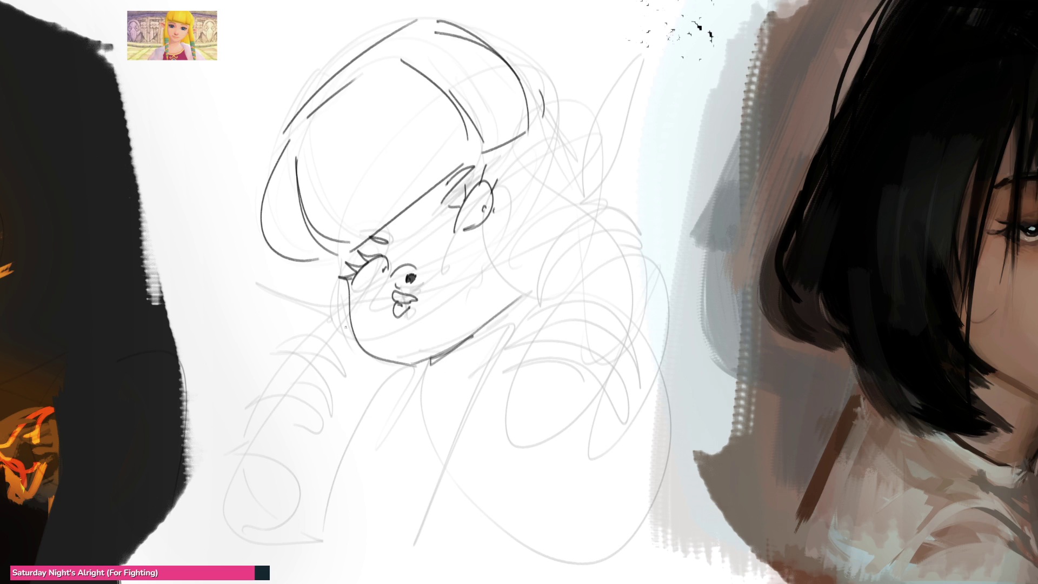
{"action": "left_click_drag", "start_coordinate": [333, 277], "coordinate": [251, 278]}
{"action": "left_click_drag", "start_coordinate": [252, 278], "coordinate": [348, 301]}
{"action": "left_click_drag", "start_coordinate": [569, 141], "coordinate": [649, 57]}
{"action": "mouse_move", "coordinate": [649, 57]}
{"action": "left_mouse_down"}
{"action": "mouse_move", "coordinate": [579, 158]}
{"action": "mouse_move", "coordinate": [592, 163]}
{"action": "mouse_move", "coordinate": [570, 168]}
{"action": "left_mouse_up"}
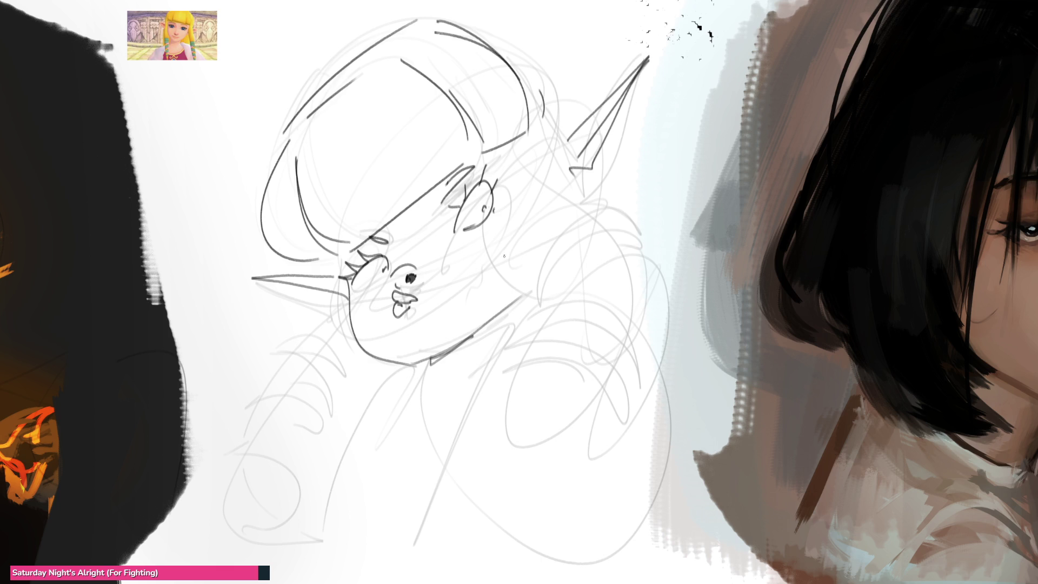
Outline the body and shoulder and add long hair strands down the right side
{"action": "mouse_move", "coordinate": [506, 144]}
{"action": "left_mouse_down"}
{"action": "mouse_move", "coordinate": [544, 305]}
{"action": "mouse_move", "coordinate": [668, 326]}
{"action": "mouse_move", "coordinate": [657, 358]}
{"action": "left_mouse_up"}
{"action": "mouse_move", "coordinate": [542, 282]}
{"action": "left_mouse_down"}
{"action": "mouse_move", "coordinate": [465, 517]}
{"action": "mouse_move", "coordinate": [586, 542]}
{"action": "left_mouse_up"}
{"action": "mouse_move", "coordinate": [652, 354]}
{"action": "left_mouse_down"}
{"action": "mouse_move", "coordinate": [637, 387]}
{"action": "mouse_move", "coordinate": [625, 565]}
{"action": "left_mouse_up"}
{"action": "mouse_move", "coordinate": [533, 279]}
{"action": "left_mouse_down"}
{"action": "mouse_move", "coordinate": [612, 182]}
{"action": "mouse_move", "coordinate": [649, 229]}
{"action": "left_mouse_up"}
{"action": "mouse_move", "coordinate": [622, 212]}
{"action": "left_mouse_down"}
{"action": "mouse_move", "coordinate": [539, 318]}
{"action": "mouse_move", "coordinate": [663, 294]}
{"action": "left_mouse_up"}
{"action": "mouse_move", "coordinate": [582, 276]}
{"action": "left_mouse_down"}
{"action": "mouse_move", "coordinate": [664, 270]}
{"action": "mouse_move", "coordinate": [535, 316]}
{"action": "mouse_move", "coordinate": [643, 427]}
{"action": "left_mouse_up"}
{"action": "mouse_move", "coordinate": [523, 366]}
{"action": "left_mouse_down"}
{"action": "mouse_move", "coordinate": [647, 457]}
{"action": "mouse_move", "coordinate": [632, 444]}
{"action": "left_mouse_up"}
{"action": "left_click_drag", "start_coordinate": [476, 442], "coordinate": [617, 449]}
Sweep long hair curves down the lower left and add shoulder hair and a torso line
{"action": "left_click_drag", "start_coordinate": [340, 296], "coordinate": [216, 522]}
{"action": "left_click_drag", "start_coordinate": [341, 351], "coordinate": [322, 552]}
{"action": "mouse_move", "coordinate": [227, 543]}
{"action": "left_mouse_down"}
{"action": "mouse_move", "coordinate": [348, 473]}
{"action": "mouse_move", "coordinate": [377, 541]}
{"action": "left_mouse_up"}
{"action": "mouse_move", "coordinate": [219, 524]}
{"action": "left_mouse_down"}
{"action": "mouse_move", "coordinate": [222, 510]}
{"action": "mouse_move", "coordinate": [381, 508]}
{"action": "left_mouse_up"}
{"action": "left_click_drag", "start_coordinate": [329, 390], "coordinate": [377, 452]}
{"action": "left_click_drag", "start_coordinate": [327, 368], "coordinate": [257, 402]}
{"action": "left_click_drag", "start_coordinate": [305, 367], "coordinate": [354, 424]}
{"action": "left_click_drag", "start_coordinate": [308, 327], "coordinate": [343, 367]}
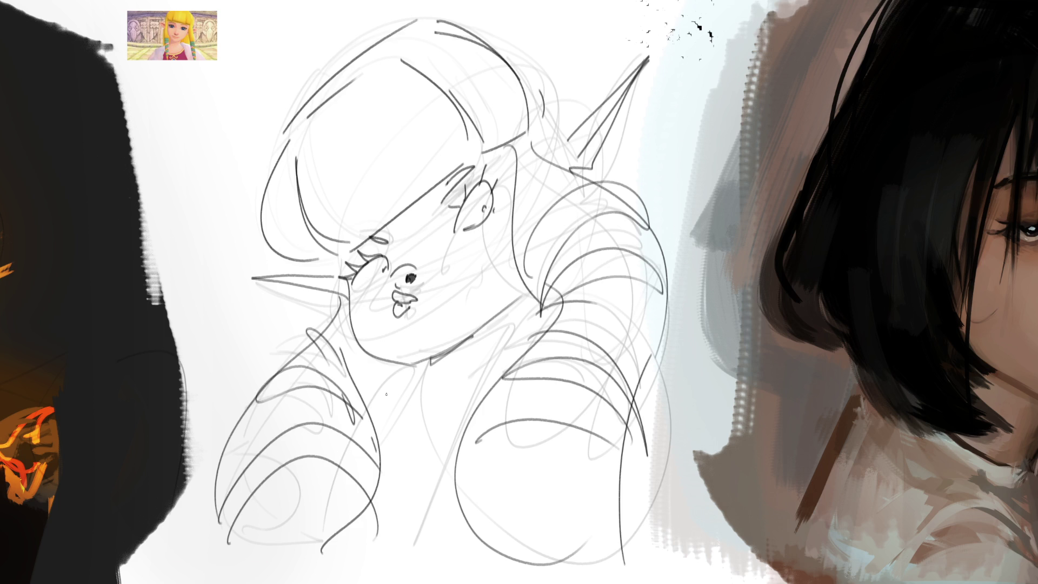
{"action": "left_click_drag", "start_coordinate": [484, 331], "coordinate": [425, 540]}
Draw the collar and neckline
{"action": "left_click_drag", "start_coordinate": [546, 299], "coordinate": [426, 529]}
{"action": "left_click_drag", "start_coordinate": [647, 329], "coordinate": [663, 521]}
{"action": "mouse_move", "coordinate": [428, 357]}
{"action": "left_mouse_down"}
{"action": "mouse_move", "coordinate": [448, 425]}
{"action": "mouse_move", "coordinate": [427, 357]}
{"action": "left_mouse_up"}
{"action": "left_click_drag", "start_coordinate": [414, 358], "coordinate": [363, 421]}
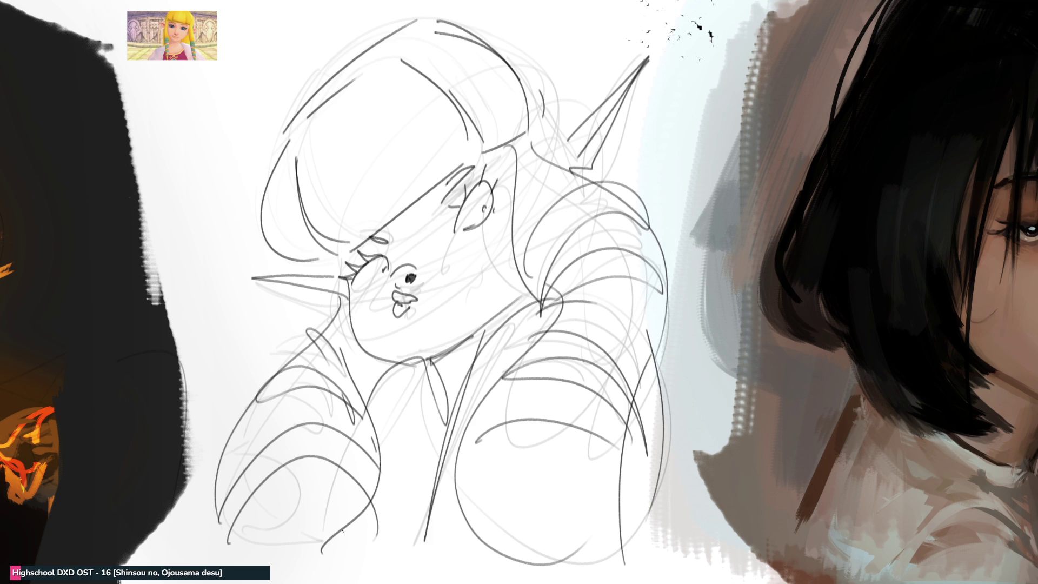
Define the top hair edge, extend and strengthen the right side, and add left strands
{"action": "left_click_drag", "start_coordinate": [464, 22], "coordinate": [565, 89]}
{"action": "mouse_move", "coordinate": [611, 140]}
{"action": "left_mouse_down"}
{"action": "mouse_move", "coordinate": [706, 292]}
{"action": "mouse_move", "coordinate": [673, 389]}
{"action": "left_mouse_up"}
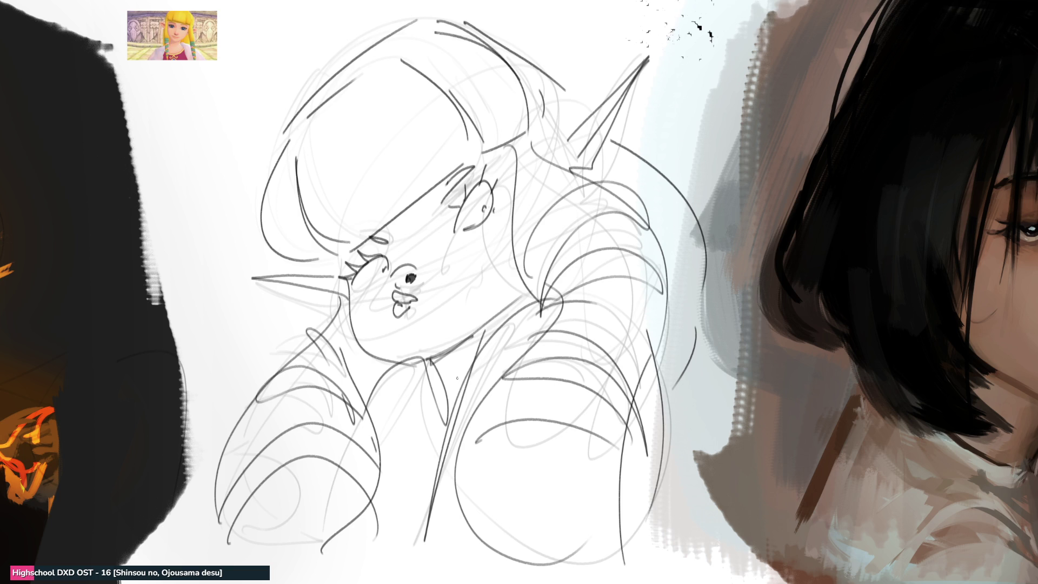
{"action": "left_click_drag", "start_coordinate": [292, 303], "coordinate": [243, 399]}
{"action": "left_click_drag", "start_coordinate": [250, 357], "coordinate": [247, 387]}
{"action": "left_click_drag", "start_coordinate": [625, 142], "coordinate": [703, 379]}
{"action": "left_click_drag", "start_coordinate": [691, 368], "coordinate": [675, 436]}
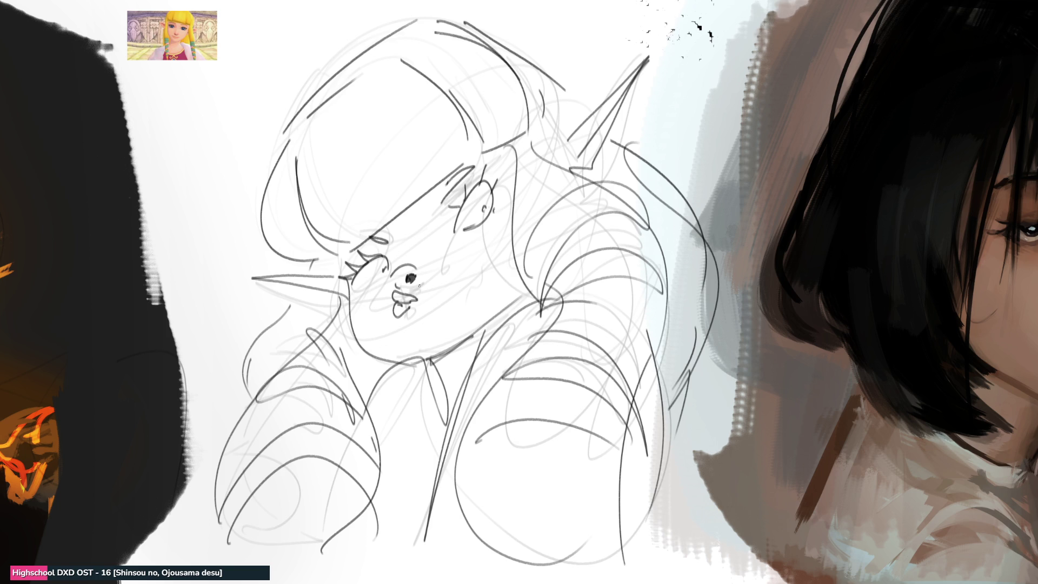
Darken the pupil, refine the cheek, sketch a hand by the cheek and a bow
{"action": "mouse_move", "coordinate": [410, 278]}
{"action": "left_mouse_down"}
{"action": "mouse_move", "coordinate": [438, 300]}
{"action": "mouse_move", "coordinate": [474, 280]}
{"action": "mouse_move", "coordinate": [477, 295]}
{"action": "left_mouse_up"}
{"action": "mouse_move", "coordinate": [452, 312]}
{"action": "left_mouse_down"}
{"action": "mouse_move", "coordinate": [472, 317]}
{"action": "mouse_move", "coordinate": [496, 269]}
{"action": "mouse_move", "coordinate": [469, 319]}
{"action": "left_mouse_up"}
{"action": "left_click_drag", "start_coordinate": [473, 325], "coordinate": [483, 349]}
{"action": "left_click_drag", "start_coordinate": [501, 309], "coordinate": [513, 336]}
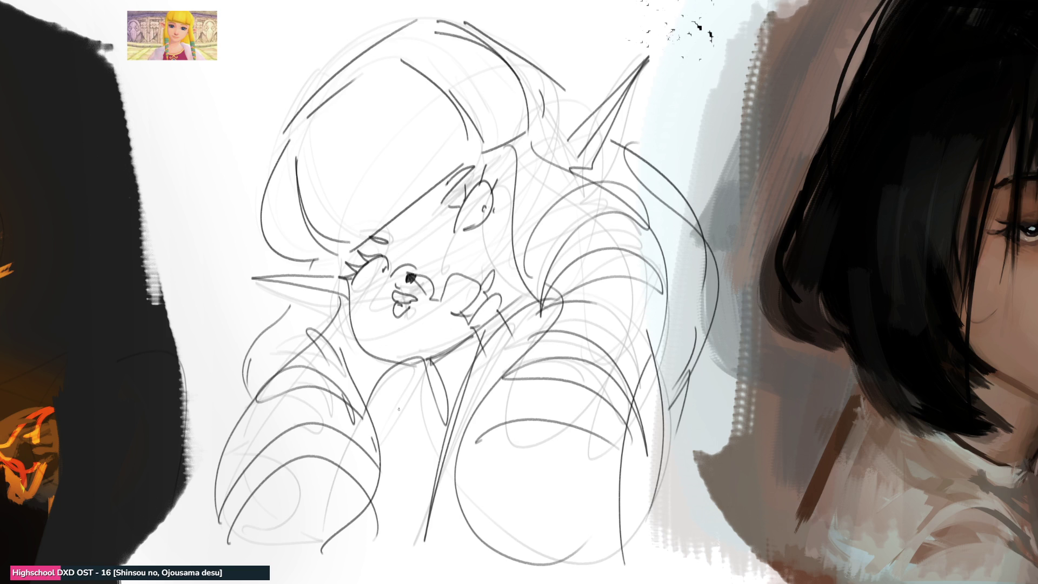
{"action": "mouse_move", "coordinate": [325, 331]}
{"action": "left_mouse_down"}
{"action": "mouse_move", "coordinate": [319, 305]}
{"action": "mouse_move", "coordinate": [327, 335]}
{"action": "mouse_move", "coordinate": [344, 319]}
{"action": "mouse_move", "coordinate": [341, 356]}
{"action": "mouse_move", "coordinate": [392, 476]}
{"action": "mouse_move", "coordinate": [382, 500]}
{"action": "left_mouse_up"}
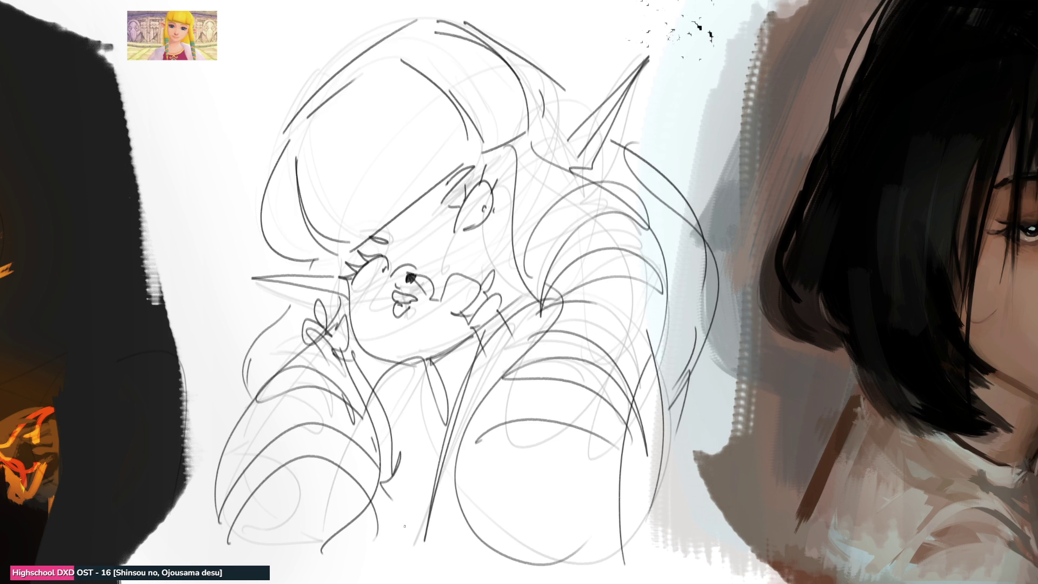
Draw a tiara band across the top of the head and forehead
{"action": "left_click_drag", "start_coordinate": [440, 69], "coordinate": [498, 52]}
{"action": "mouse_move", "coordinate": [450, 93]}
{"action": "left_mouse_down"}
{"action": "mouse_move", "coordinate": [509, 70]}
{"action": "mouse_move", "coordinate": [505, 56]}
{"action": "left_mouse_up"}
{"action": "left_click_drag", "start_coordinate": [427, 80], "coordinate": [332, 136]}
{"action": "mouse_move", "coordinate": [333, 135]}
{"action": "left_mouse_down"}
{"action": "mouse_move", "coordinate": [341, 177]}
{"action": "mouse_move", "coordinate": [434, 105]}
{"action": "mouse_move", "coordinate": [333, 146]}
{"action": "left_mouse_up"}
{"action": "left_click_drag", "start_coordinate": [315, 150], "coordinate": [321, 177]}
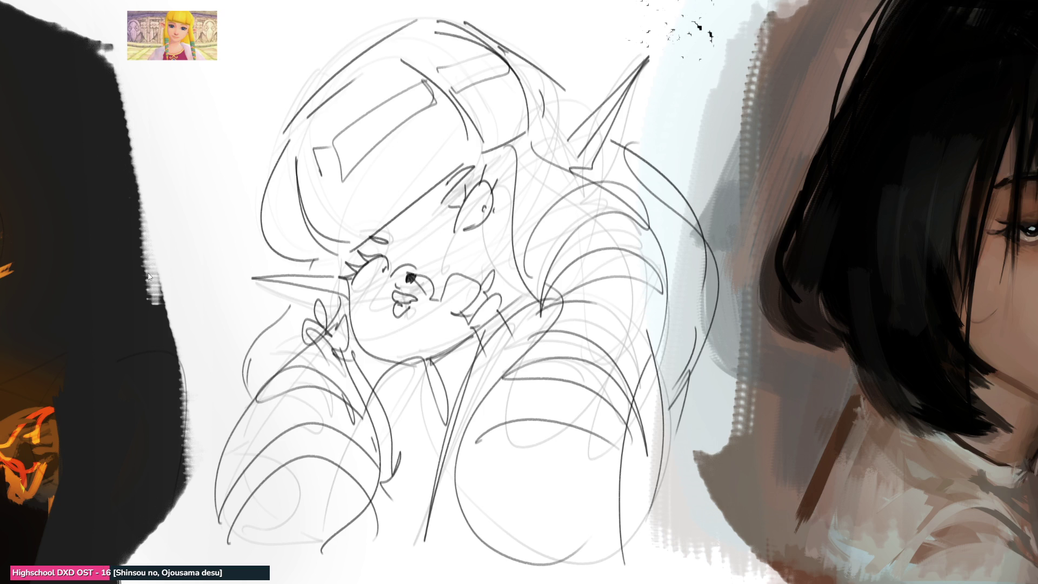
Mirror the canvas horizontally, then squash and skew the sketch with Ctrl+T and apply it
{"action": "key", "text": "m"}
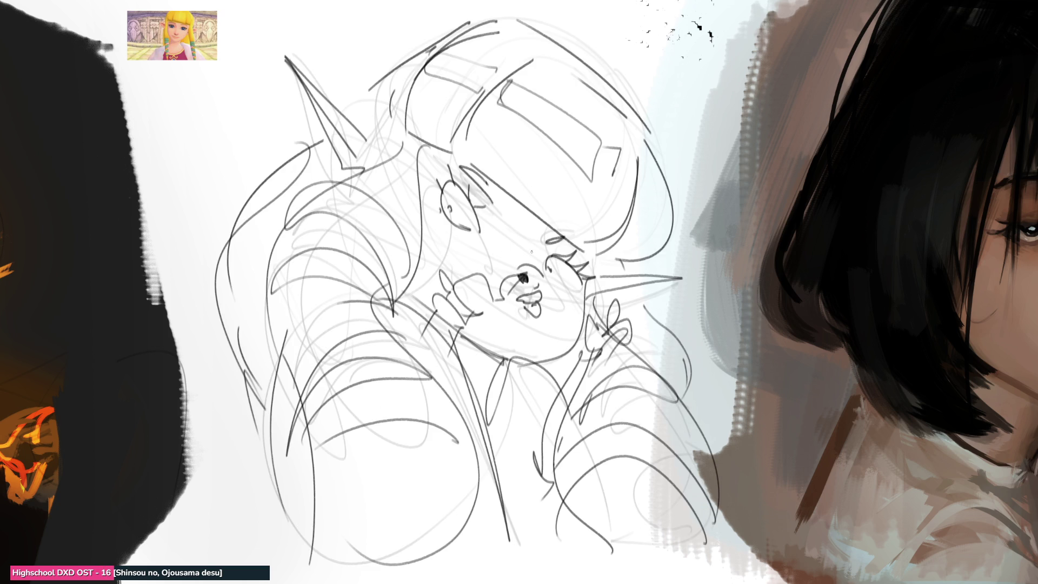
{"action": "key", "text": "ctrl+t"}
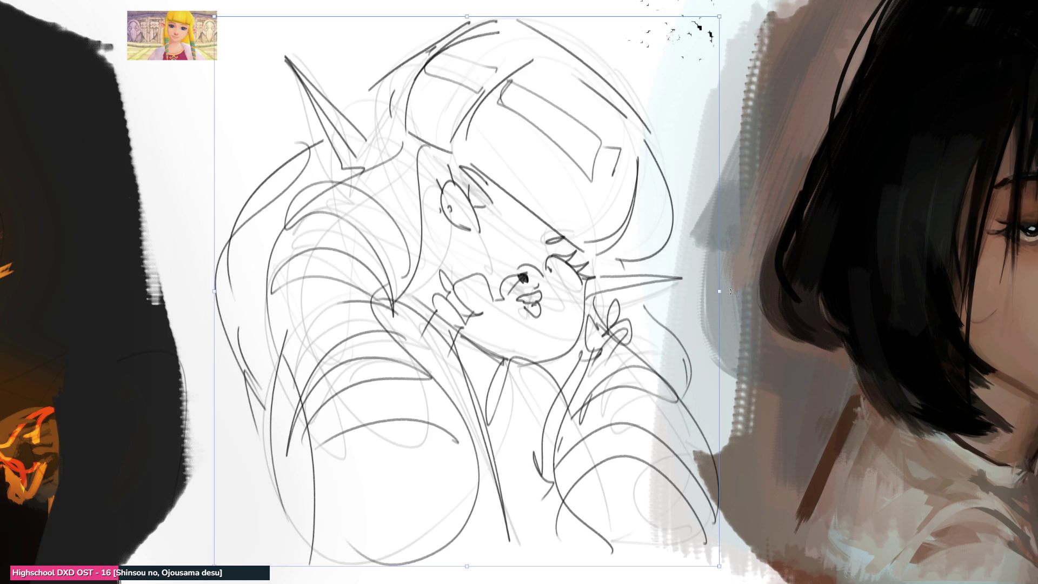
{"action": "left_click_drag", "start_coordinate": [724, 294], "coordinate": [711, 258]}
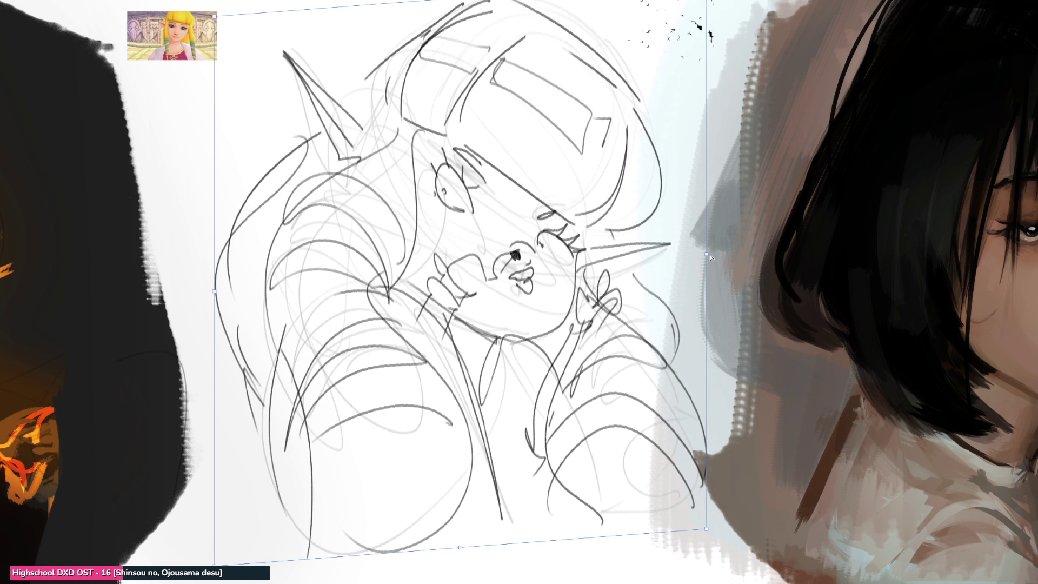
{"action": "key", "text": "Return"}
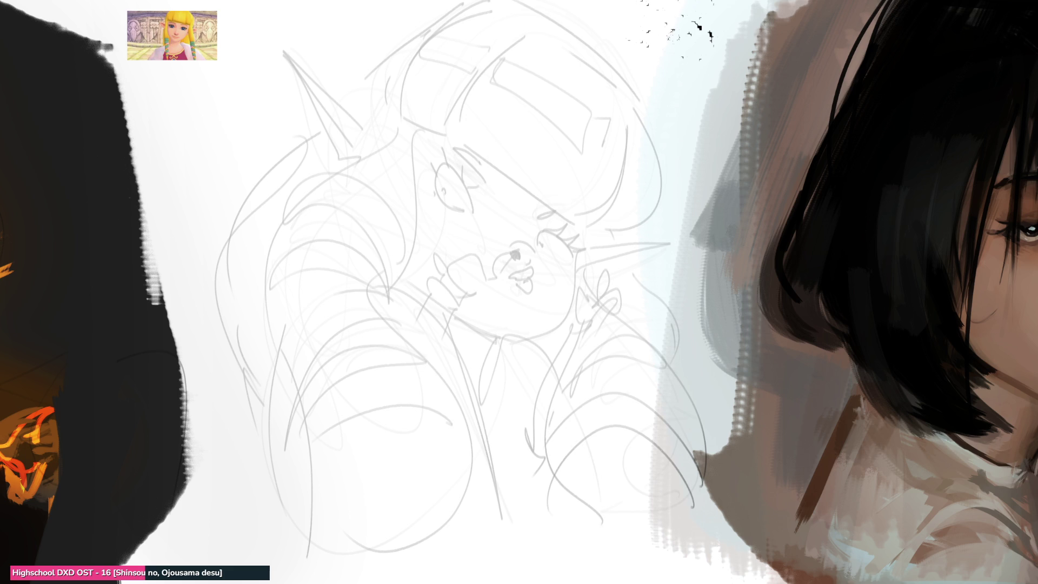
Ink the nose, mouth and lips, a stroke beside the eye, and the neck lines
{"action": "mouse_move", "coordinate": [500, 259]}
{"action": "left_mouse_down"}
{"action": "mouse_move", "coordinate": [512, 252]}
{"action": "mouse_move", "coordinate": [498, 273]}
{"action": "mouse_move", "coordinate": [513, 252]}
{"action": "mouse_move", "coordinate": [534, 253]}
{"action": "mouse_move", "coordinate": [532, 274]}
{"action": "left_mouse_up"}
{"action": "left_click_drag", "start_coordinate": [533, 268], "coordinate": [530, 296]}
{"action": "left_click_drag", "start_coordinate": [513, 252], "coordinate": [469, 303]}
{"action": "mouse_move", "coordinate": [456, 265]}
{"action": "left_mouse_down"}
{"action": "mouse_move", "coordinate": [470, 250]}
{"action": "mouse_move", "coordinate": [486, 273]}
{"action": "mouse_move", "coordinate": [449, 267]}
{"action": "mouse_move", "coordinate": [449, 282]}
{"action": "mouse_move", "coordinate": [445, 270]}
{"action": "mouse_move", "coordinate": [475, 256]}
{"action": "mouse_move", "coordinate": [449, 284]}
{"action": "mouse_move", "coordinate": [448, 271]}
{"action": "mouse_move", "coordinate": [440, 295]}
{"action": "mouse_move", "coordinate": [470, 309]}
{"action": "mouse_move", "coordinate": [419, 340]}
{"action": "left_mouse_up"}
{"action": "key", "text": "ctrl+z"}
{"action": "key", "text": "ctrl+z"}
{"action": "left_click_drag", "start_coordinate": [470, 309], "coordinate": [451, 360]}
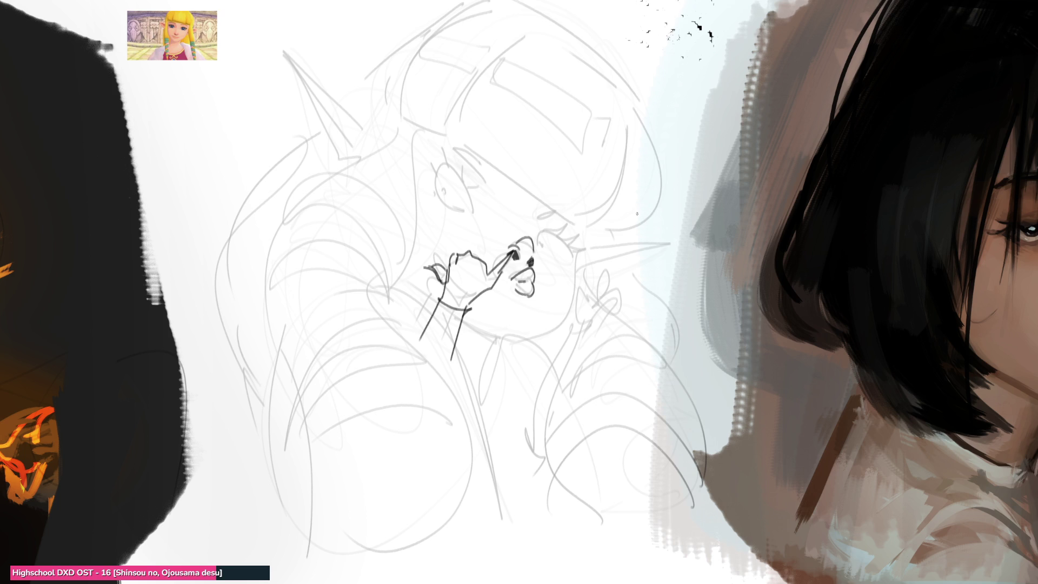
Ink an eyebrow, outline both eyes and add lashes to each
{"action": "mouse_move", "coordinate": [546, 218]}
{"action": "left_mouse_down"}
{"action": "mouse_move", "coordinate": [536, 216]}
{"action": "mouse_move", "coordinate": [556, 213]}
{"action": "left_mouse_up"}
{"action": "mouse_move", "coordinate": [468, 158]}
{"action": "left_mouse_down"}
{"action": "mouse_move", "coordinate": [485, 180]}
{"action": "mouse_move", "coordinate": [455, 168]}
{"action": "mouse_move", "coordinate": [475, 207]}
{"action": "mouse_move", "coordinate": [453, 210]}
{"action": "mouse_move", "coordinate": [443, 195]}
{"action": "left_mouse_up"}
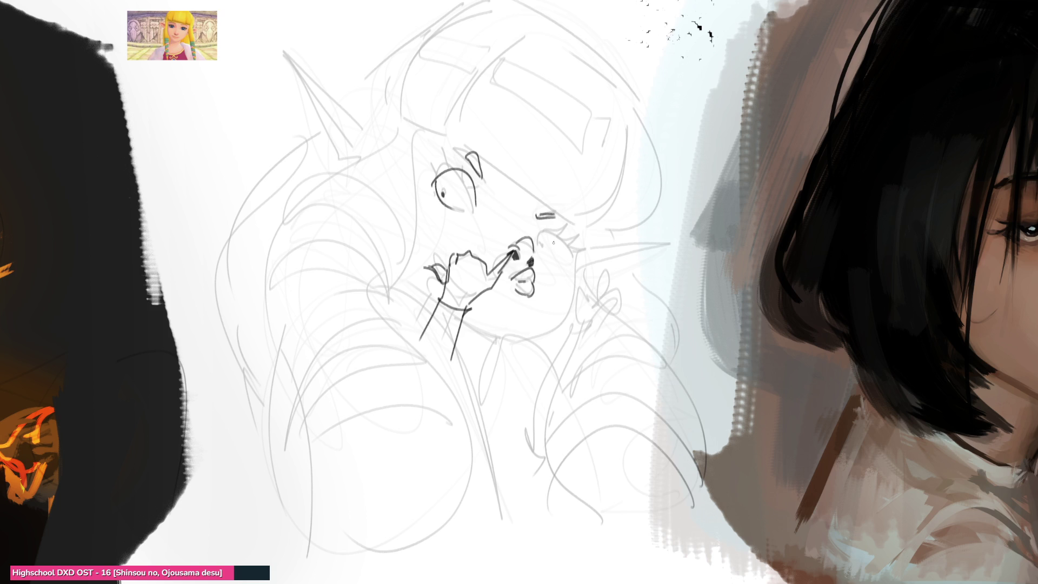
{"action": "left_click_drag", "start_coordinate": [537, 248], "coordinate": [551, 232]}
{"action": "left_click_drag", "start_coordinate": [547, 233], "coordinate": [564, 249]}
{"action": "left_click_drag", "start_coordinate": [428, 158], "coordinate": [436, 174]}
{"action": "left_click_drag", "start_coordinate": [434, 173], "coordinate": [455, 168]}
{"action": "left_click_drag", "start_coordinate": [553, 227], "coordinate": [555, 218]}
{"action": "left_click_drag", "start_coordinate": [558, 229], "coordinate": [569, 228]}
{"action": "left_click_drag", "start_coordinate": [567, 244], "coordinate": [579, 244]}
{"action": "left_click_drag", "start_coordinate": [568, 252], "coordinate": [578, 250]}
Add small lash ticks under both eyes and redraw a longer cheek and jaw curve
{"action": "left_click_drag", "start_coordinate": [445, 215], "coordinate": [480, 229]}
{"action": "left_click_drag", "start_coordinate": [545, 257], "coordinate": [560, 262]}
{"action": "key", "text": "ctrl+z"}
{"action": "key", "text": "ctrl+z"}
{"action": "left_click_drag", "start_coordinate": [457, 215], "coordinate": [458, 224]}
{"action": "left_click_drag", "start_coordinate": [463, 216], "coordinate": [472, 226]}
{"action": "left_click_drag", "start_coordinate": [547, 256], "coordinate": [548, 261]}
{"action": "mouse_move", "coordinate": [553, 257]}
{"action": "left_mouse_down"}
{"action": "mouse_move", "coordinate": [563, 320]}
{"action": "mouse_move", "coordinate": [537, 347]}
{"action": "left_mouse_up"}
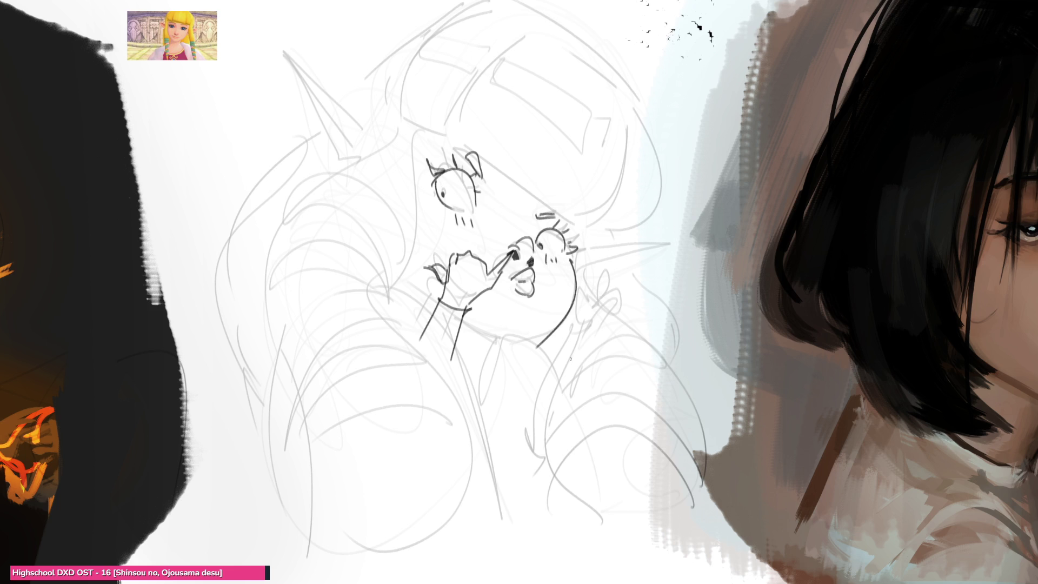
{"action": "key", "text": "ctrl+z"}
{"action": "left_click_drag", "start_coordinate": [575, 270], "coordinate": [521, 341]}
{"action": "key", "text": "ctrl+z"}
{"action": "mouse_move", "coordinate": [575, 270]}
{"action": "left_mouse_down"}
{"action": "mouse_move", "coordinate": [531, 336]}
{"action": "mouse_move", "coordinate": [473, 331]}
{"action": "left_mouse_up"}
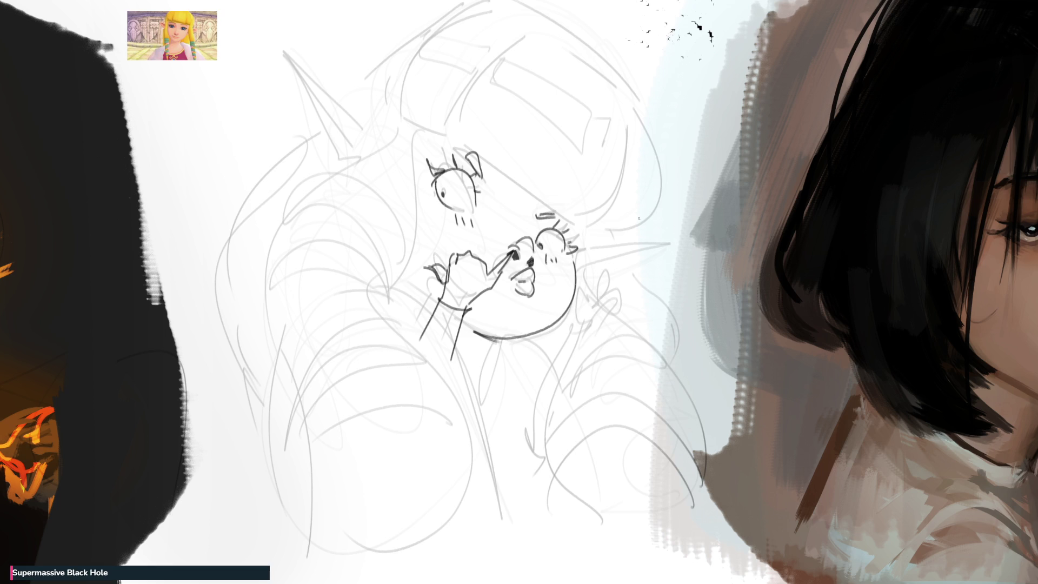
Draw the raised hand's fingers and wrist, then fill the traced character silhouette flat grey
{"action": "mouse_move", "coordinate": [577, 288]}
{"action": "left_mouse_down"}
{"action": "mouse_move", "coordinate": [590, 317]}
{"action": "mouse_move", "coordinate": [591, 300]}
{"action": "left_mouse_up"}
{"action": "mouse_move", "coordinate": [606, 294]}
{"action": "left_mouse_down"}
{"action": "mouse_move", "coordinate": [620, 292]}
{"action": "mouse_move", "coordinate": [610, 287]}
{"action": "mouse_move", "coordinate": [621, 263]}
{"action": "mouse_move", "coordinate": [635, 289]}
{"action": "mouse_move", "coordinate": [611, 333]}
{"action": "mouse_move", "coordinate": [607, 319]}
{"action": "mouse_move", "coordinate": [606, 334]}
{"action": "mouse_move", "coordinate": [587, 334]}
{"action": "mouse_move", "coordinate": [528, 419]}
{"action": "mouse_move", "coordinate": [543, 456]}
{"action": "left_mouse_up"}
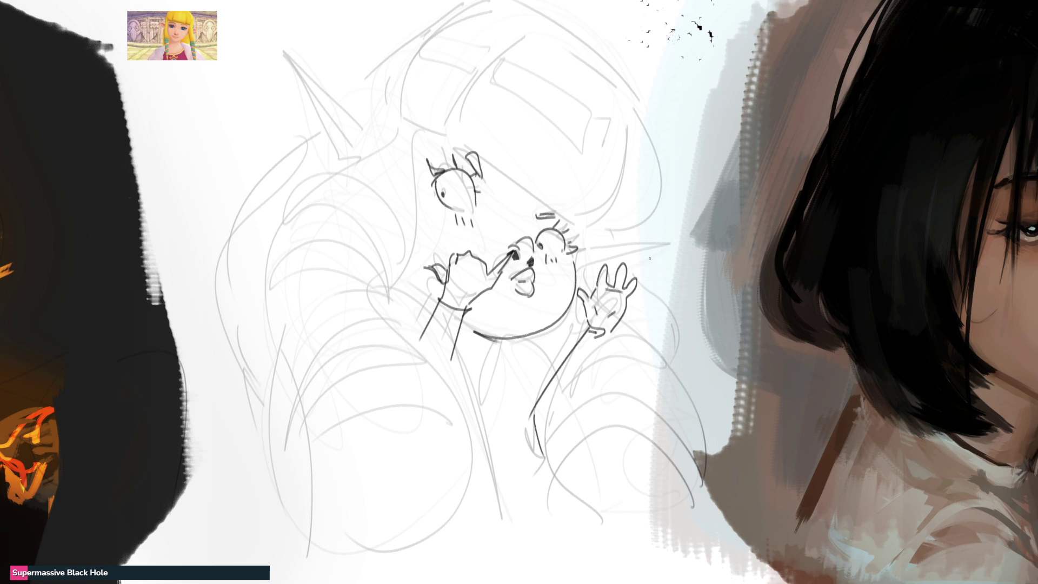
{"action": "left_click_drag", "start_coordinate": [583, 236], "coordinate": [590, 272]}
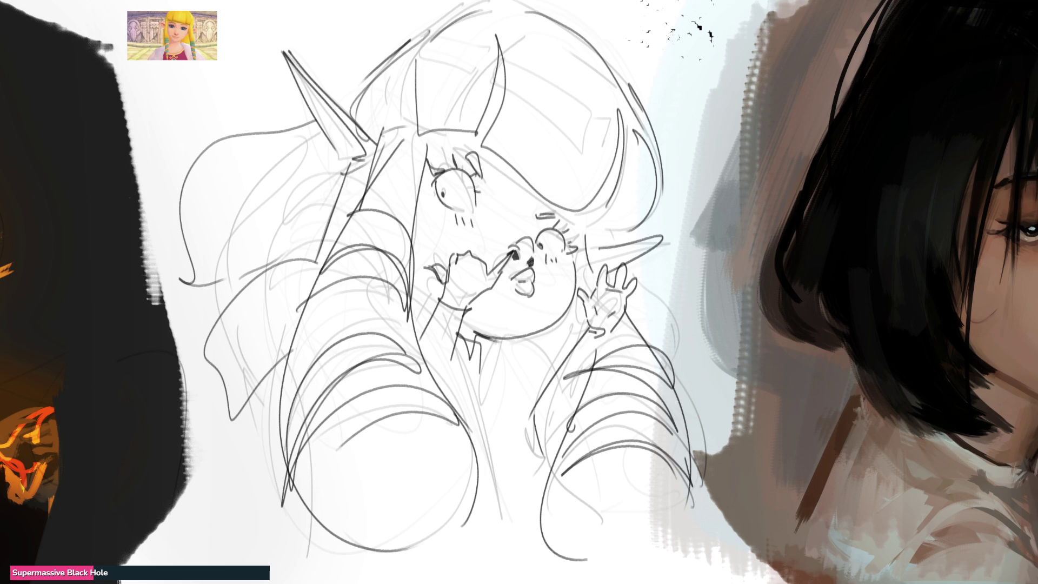
{"action": "mouse_move", "coordinate": [348, 97]}
{"action": "left_mouse_down"}
{"action": "mouse_move", "coordinate": [284, 50]}
{"action": "mouse_move", "coordinate": [317, 126]}
{"action": "mouse_move", "coordinate": [178, 210]}
{"action": "mouse_move", "coordinate": [229, 284]}
{"action": "mouse_move", "coordinate": [209, 382]}
{"action": "mouse_move", "coordinate": [262, 532]}
{"action": "mouse_move", "coordinate": [386, 571]}
{"action": "mouse_move", "coordinate": [627, 582]}
{"action": "mouse_move", "coordinate": [701, 487]}
{"action": "mouse_move", "coordinate": [630, 311]}
{"action": "mouse_move", "coordinate": [631, 267]}
{"action": "mouse_move", "coordinate": [669, 240]}
{"action": "mouse_move", "coordinate": [622, 239]}
{"action": "mouse_move", "coordinate": [655, 144]}
{"action": "mouse_move", "coordinate": [611, 59]}
{"action": "mouse_move", "coordinate": [503, 7]}
{"action": "mouse_move", "coordinate": [425, 42]}
{"action": "mouse_move", "coordinate": [347, 105]}
{"action": "left_mouse_up"}
{"action": "left_click", "coordinate": [529, 297]}
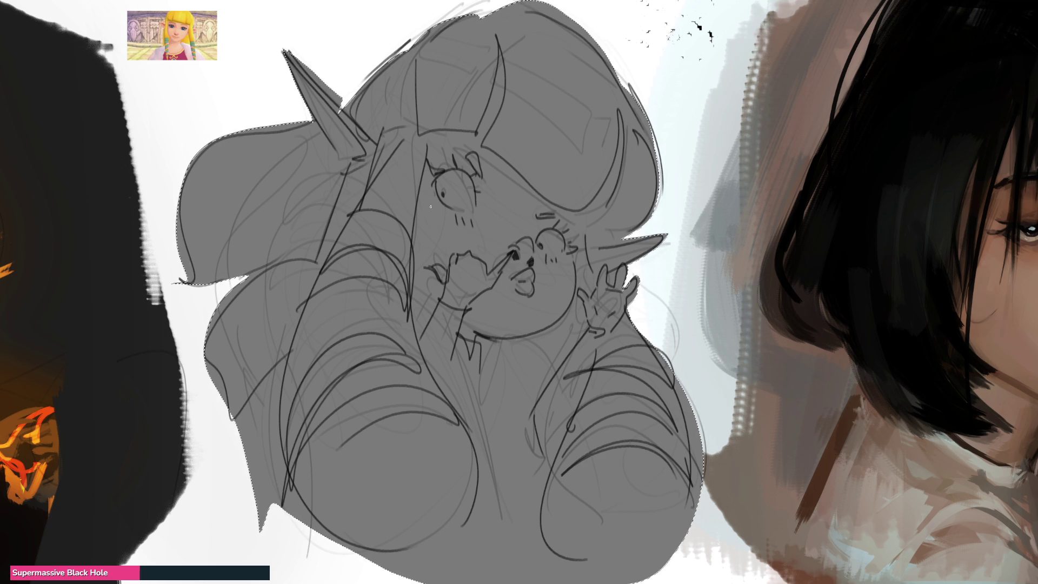
Deselect, lasso-select the hair from the left ear down the right side, and paint a peach base
{"action": "key", "text": "ctrl+d"}
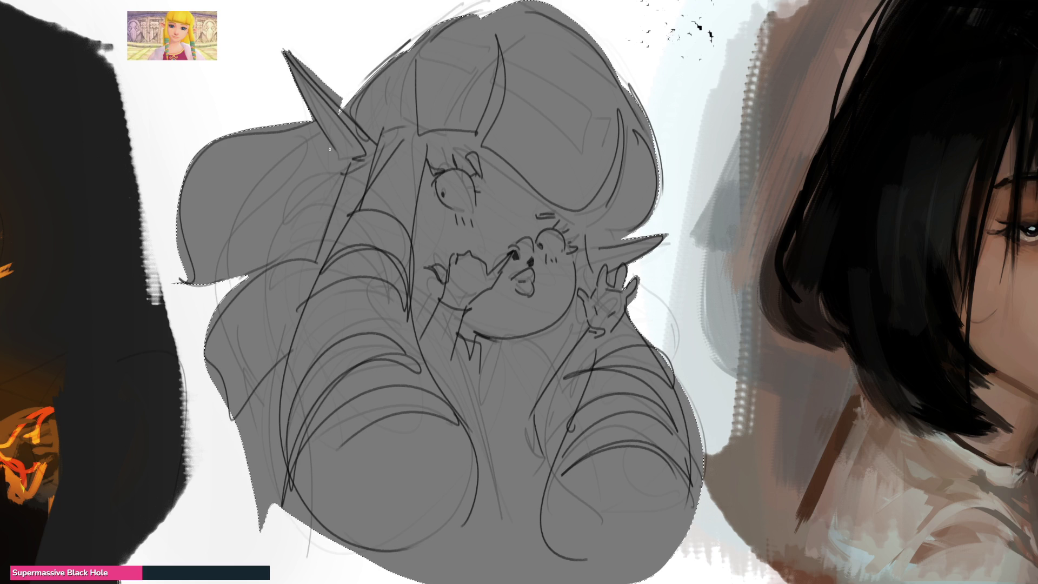
{"action": "mouse_move", "coordinate": [305, 101]}
{"action": "left_mouse_down"}
{"action": "mouse_move", "coordinate": [325, 128]}
{"action": "mouse_move", "coordinate": [331, 225]}
{"action": "mouse_move", "coordinate": [303, 257]}
{"action": "mouse_move", "coordinate": [149, 194]}
{"action": "mouse_move", "coordinate": [370, 136]}
{"action": "mouse_move", "coordinate": [338, 159]}
{"action": "mouse_move", "coordinate": [367, 182]}
{"action": "mouse_move", "coordinate": [281, 259]}
{"action": "mouse_move", "coordinate": [238, 270]}
{"action": "mouse_move", "coordinate": [319, 122]}
{"action": "mouse_move", "coordinate": [306, 108]}
{"action": "mouse_move", "coordinate": [341, 95]}
{"action": "mouse_move", "coordinate": [371, 186]}
{"action": "mouse_move", "coordinate": [281, 424]}
{"action": "mouse_move", "coordinate": [348, 582]}
{"action": "mouse_move", "coordinate": [445, 398]}
{"action": "mouse_move", "coordinate": [415, 208]}
{"action": "mouse_move", "coordinate": [448, 141]}
{"action": "mouse_move", "coordinate": [493, 86]}
{"action": "mouse_move", "coordinate": [546, 198]}
{"action": "mouse_move", "coordinate": [615, 182]}
{"action": "mouse_move", "coordinate": [583, 236]}
{"action": "mouse_move", "coordinate": [646, 240]}
{"action": "mouse_move", "coordinate": [595, 25]}
{"action": "mouse_move", "coordinate": [555, 4]}
{"action": "left_mouse_up"}
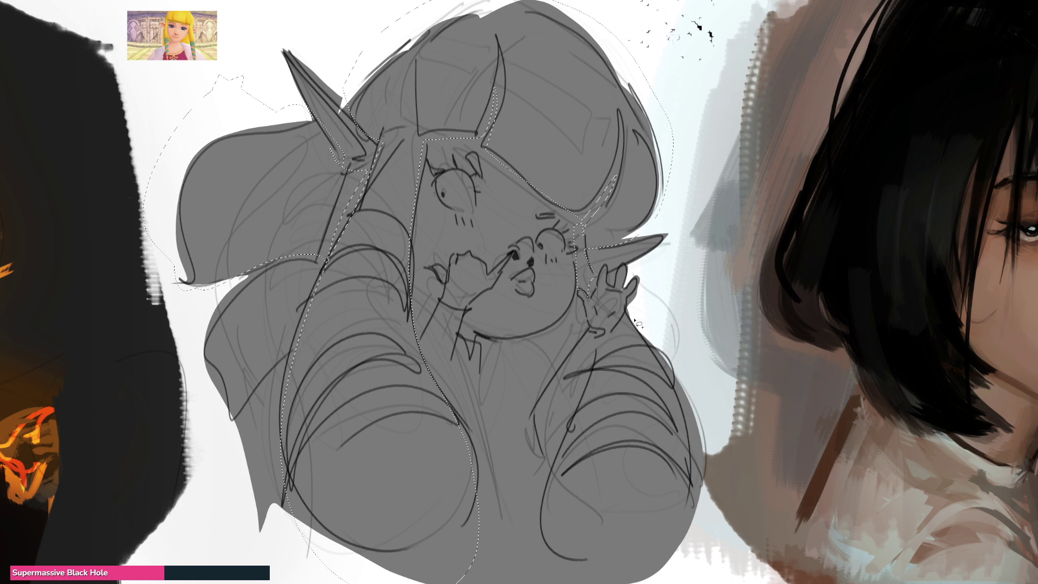
{"action": "mouse_move", "coordinate": [640, 329]}
{"action": "left_mouse_down"}
{"action": "mouse_move", "coordinate": [676, 581]}
{"action": "mouse_move", "coordinate": [593, 352]}
{"action": "mouse_move", "coordinate": [637, 294]}
{"action": "left_mouse_up"}
{"action": "mouse_move", "coordinate": [699, 233]}
{"action": "left_mouse_down"}
{"action": "mouse_move", "coordinate": [622, 135]}
{"action": "mouse_move", "coordinate": [324, 243]}
{"action": "mouse_move", "coordinate": [177, 384]}
{"action": "mouse_move", "coordinate": [665, 557]}
{"action": "left_mouse_up"}
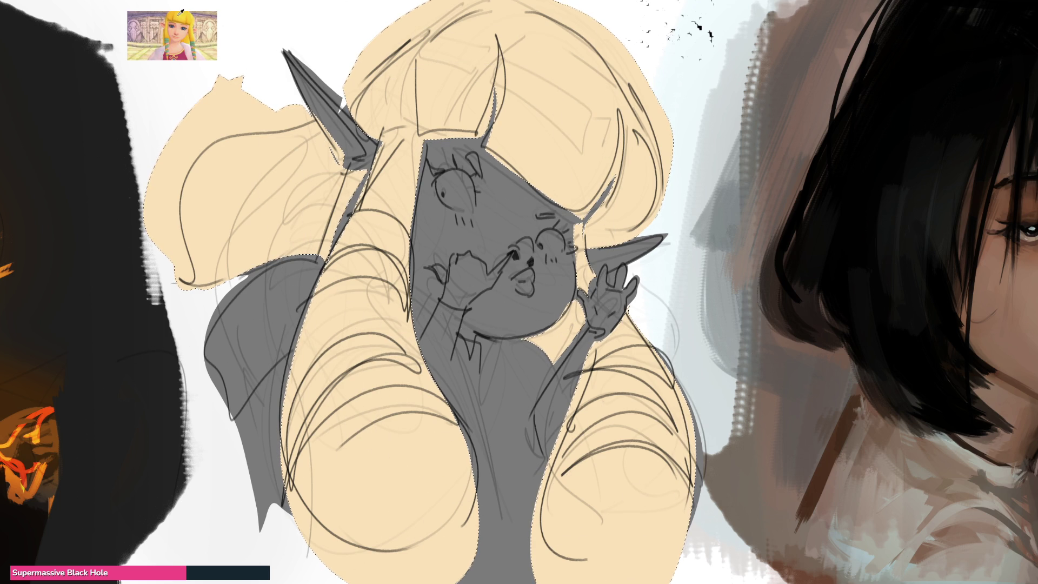
Paint the hair yellow and mute it, then lay pale pink over the face and light grey on the left shape
{"action": "left_click", "coordinate": [603, 124]}
{"action": "left_click", "coordinate": [356, 427]}
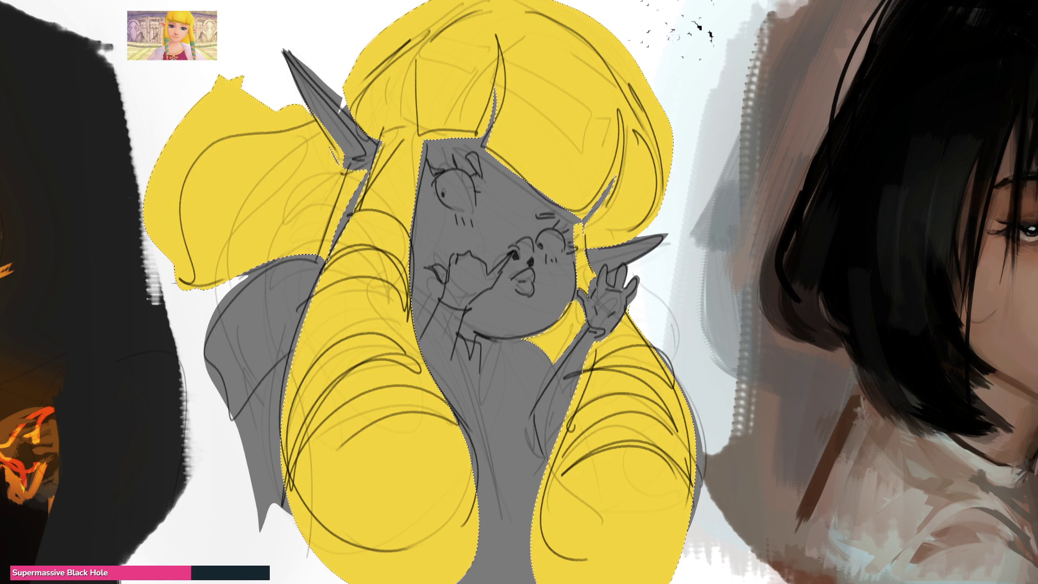
{"action": "key", "text": "7"}
{"action": "mouse_move", "coordinate": [411, 133]}
{"action": "left_mouse_down"}
{"action": "mouse_move", "coordinate": [426, 132]}
{"action": "mouse_move", "coordinate": [487, 211]}
{"action": "mouse_move", "coordinate": [509, 297]}
{"action": "mouse_move", "coordinate": [404, 505]}
{"action": "mouse_move", "coordinate": [556, 281]}
{"action": "mouse_move", "coordinate": [562, 432]}
{"action": "left_mouse_up"}
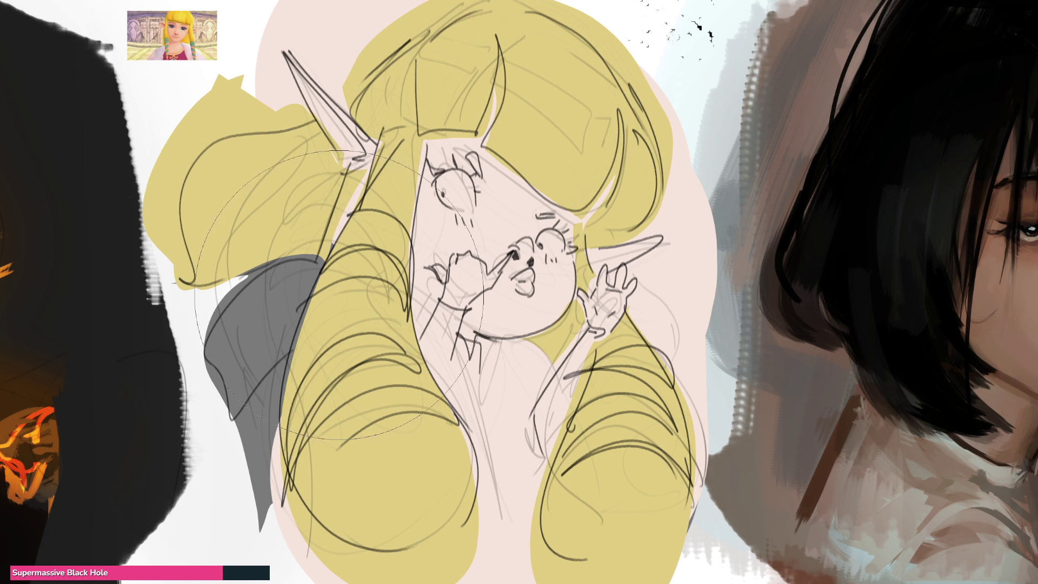
{"action": "mouse_move", "coordinate": [281, 259]}
{"action": "left_mouse_down"}
{"action": "mouse_move", "coordinate": [227, 352]}
{"action": "mouse_move", "coordinate": [251, 320]}
{"action": "mouse_move", "coordinate": [216, 346]}
{"action": "mouse_move", "coordinate": [259, 365]}
{"action": "left_mouse_up"}
Undo the stray grey and pink strokes and paint a light grey collar over the chest
{"action": "key", "text": "ctrl+z"}
{"action": "key", "text": "ctrl+z"}
{"action": "key", "text": "ctrl+z"}
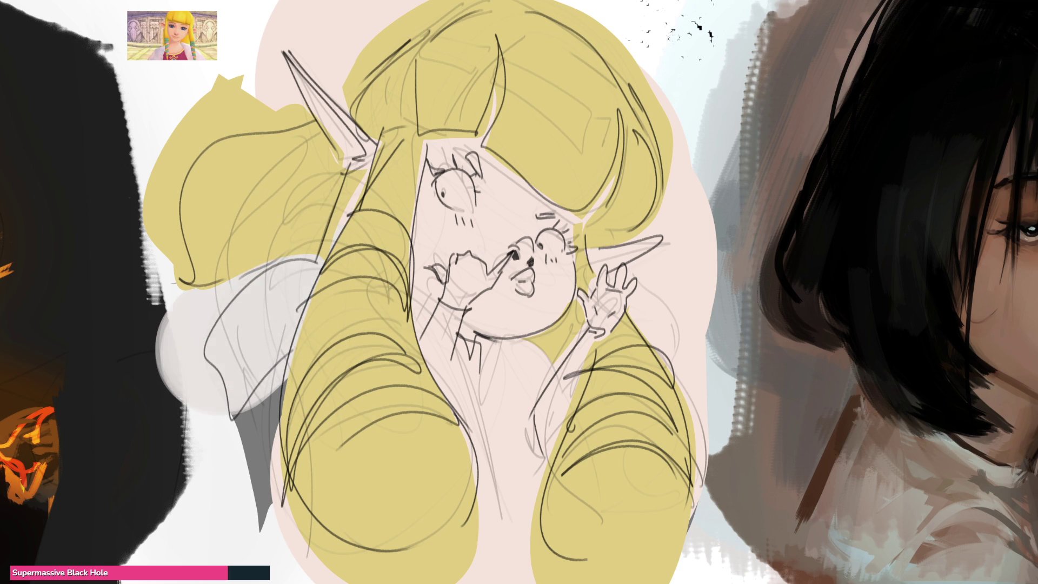
{"action": "key", "text": "ctrl+z"}
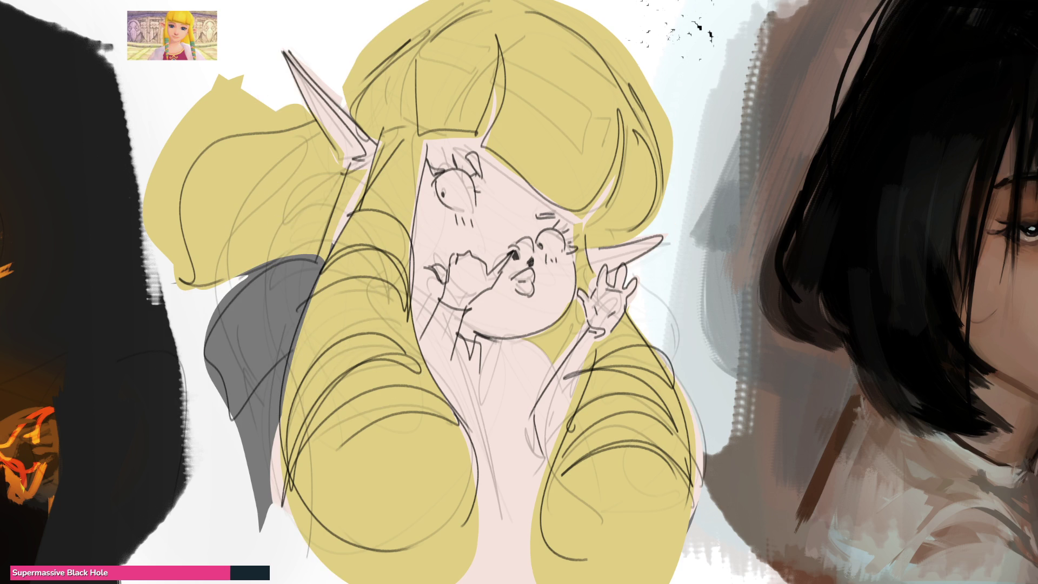
{"action": "key", "text": "ctrl+z"}
{"action": "key", "text": "ctrl+z"}
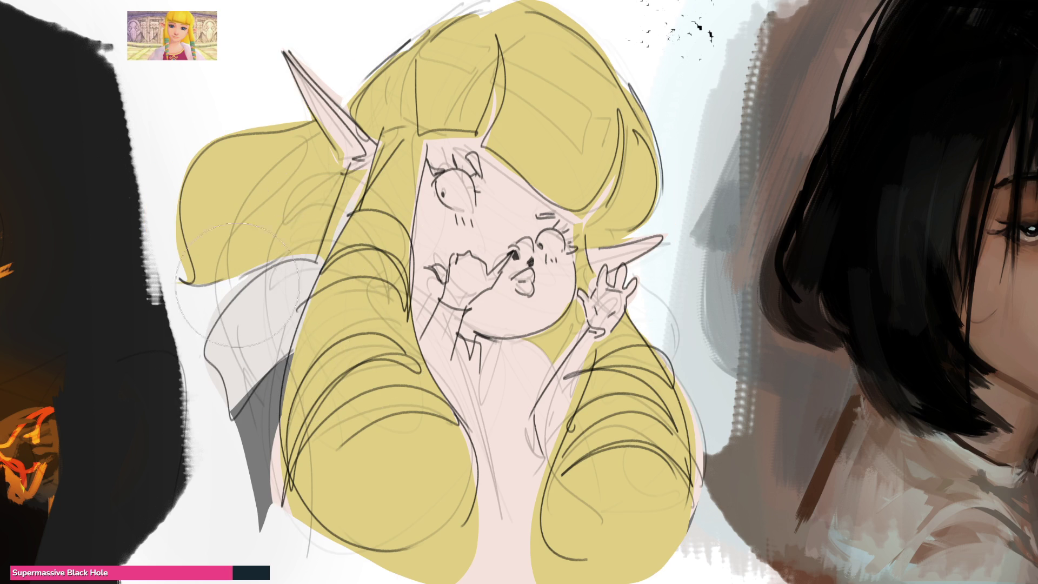
{"action": "mouse_move", "coordinate": [503, 335]}
{"action": "left_mouse_down"}
{"action": "mouse_move", "coordinate": [514, 382]}
{"action": "mouse_move", "coordinate": [522, 356]}
{"action": "left_mouse_up"}
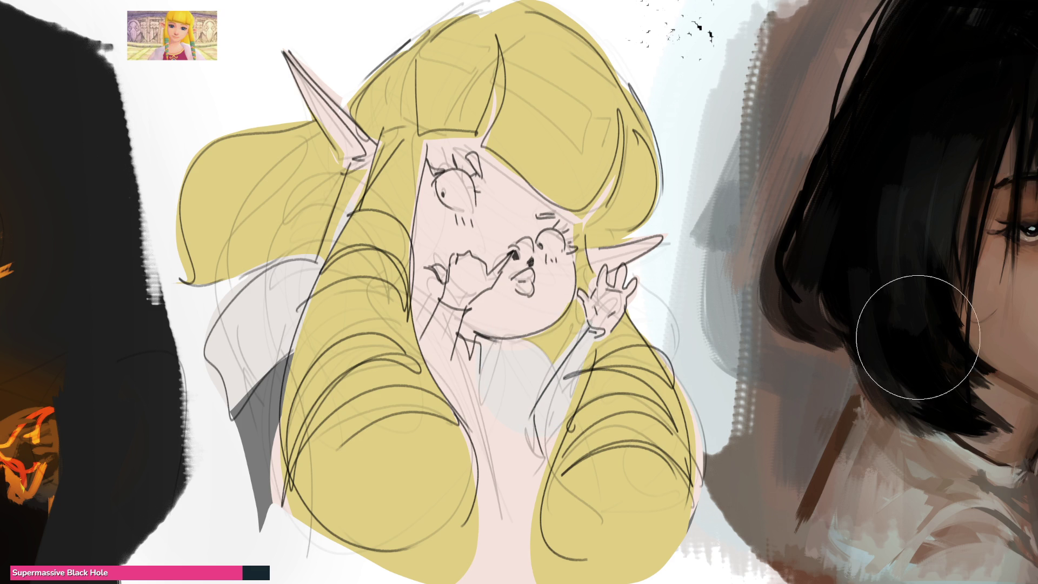
Paint dark pink left and right sleeves joined by a dress front, then sample a colour
{"action": "mouse_move", "coordinate": [449, 306]}
{"action": "left_mouse_down"}
{"action": "mouse_move", "coordinate": [429, 341]}
{"action": "mouse_move", "coordinate": [449, 381]}
{"action": "mouse_move", "coordinate": [475, 360]}
{"action": "left_mouse_up"}
{"action": "left_click_drag", "start_coordinate": [594, 333], "coordinate": [546, 458]}
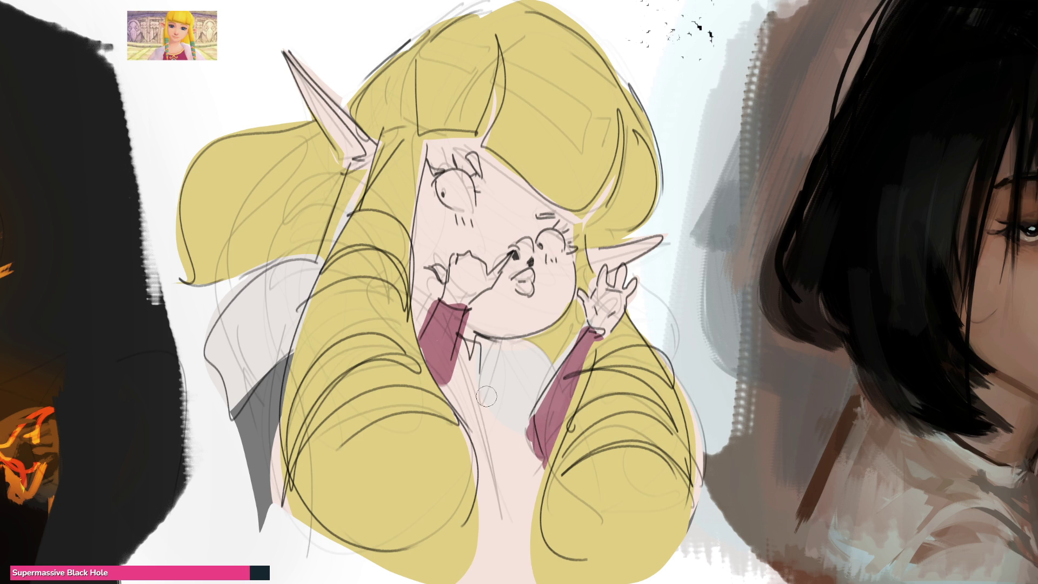
{"action": "mouse_move", "coordinate": [464, 422]}
{"action": "left_mouse_down"}
{"action": "mouse_move", "coordinate": [528, 435]}
{"action": "mouse_move", "coordinate": [499, 451]}
{"action": "mouse_move", "coordinate": [484, 563]}
{"action": "mouse_move", "coordinate": [508, 546]}
{"action": "mouse_move", "coordinate": [499, 537]}
{"action": "left_mouse_up"}
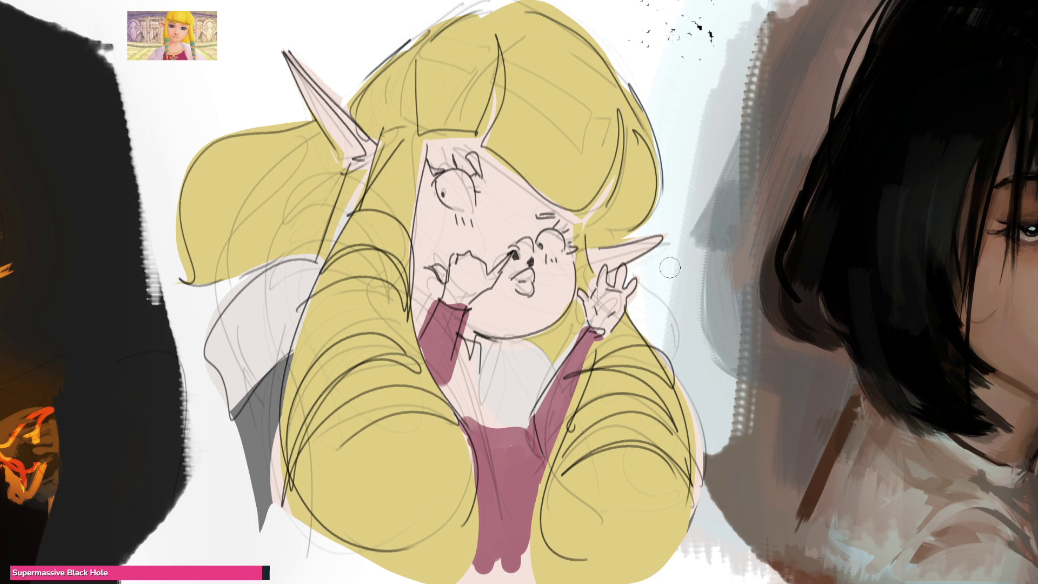
{"action": "left_click", "coordinate": [528, 357], "text": "ctrl"}
Colour both irises blue and add pink blush to the nose and hands
{"action": "left_click_drag", "start_coordinate": [454, 196], "coordinate": [452, 195]}
{"action": "left_click_drag", "start_coordinate": [543, 239], "coordinate": [545, 241]}
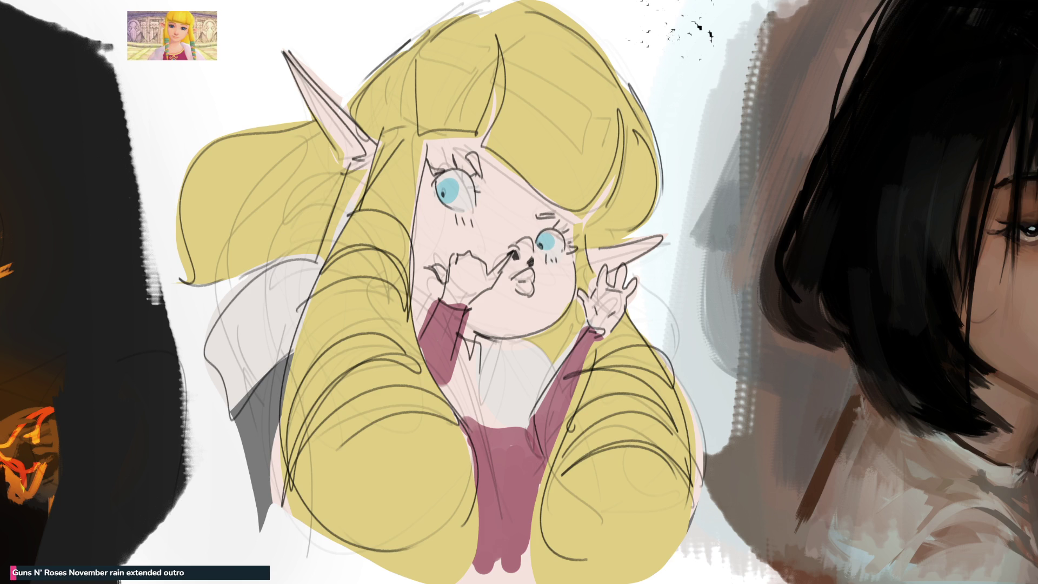
{"action": "left_click_drag", "start_coordinate": [520, 246], "coordinate": [518, 244]}
{"action": "mouse_move", "coordinate": [464, 266]}
{"action": "left_mouse_down"}
{"action": "mouse_move", "coordinate": [479, 280]}
{"action": "mouse_move", "coordinate": [457, 278]}
{"action": "left_mouse_up"}
{"action": "mouse_move", "coordinate": [602, 267]}
{"action": "left_mouse_down"}
{"action": "mouse_move", "coordinate": [625, 286]}
{"action": "mouse_move", "coordinate": [602, 254]}
{"action": "mouse_move", "coordinate": [654, 240]}
{"action": "left_mouse_up"}
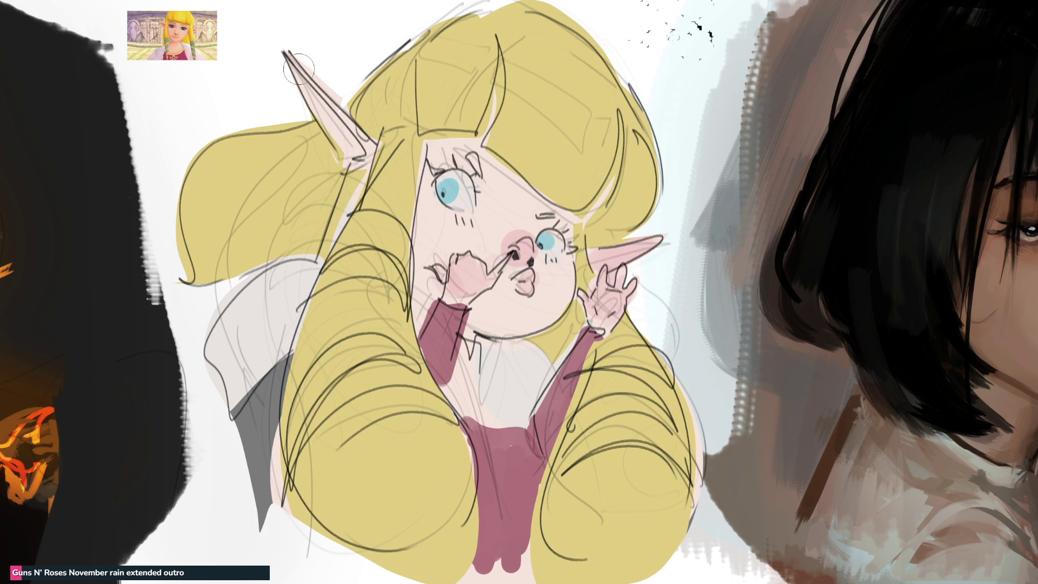
Tint both ears pink and warm the blush beside the eyes with tan
{"action": "left_click_drag", "start_coordinate": [295, 76], "coordinate": [340, 145]}
{"action": "left_click_drag", "start_coordinate": [490, 184], "coordinate": [478, 178]}
{"action": "left_click_drag", "start_coordinate": [541, 212], "coordinate": [549, 213]}
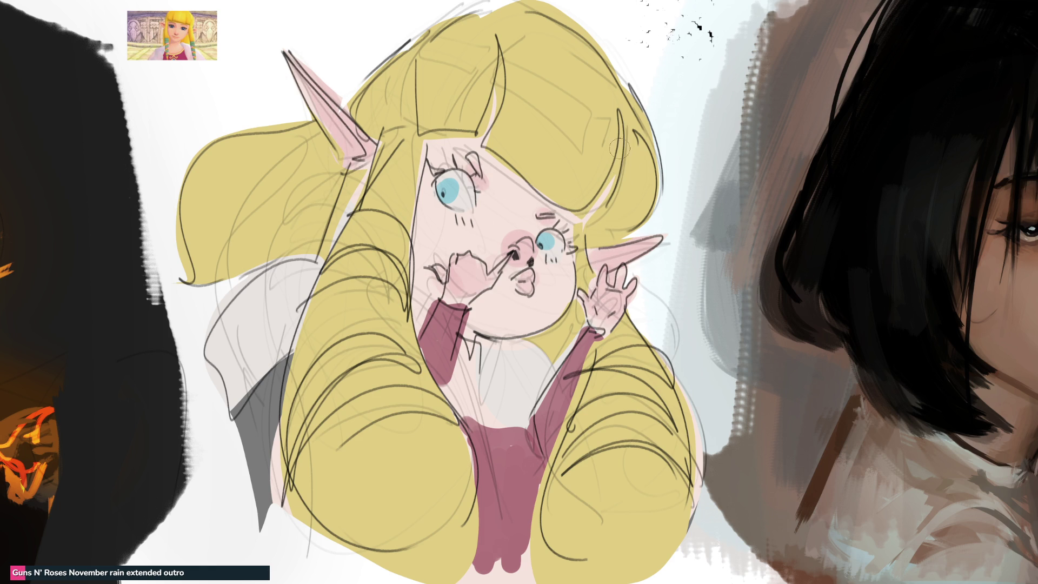
{"action": "left_click_drag", "start_coordinate": [476, 163], "coordinate": [469, 166]}
{"action": "left_click_drag", "start_coordinate": [540, 212], "coordinate": [545, 213]}
{"action": "key", "text": "ctrl+0"}
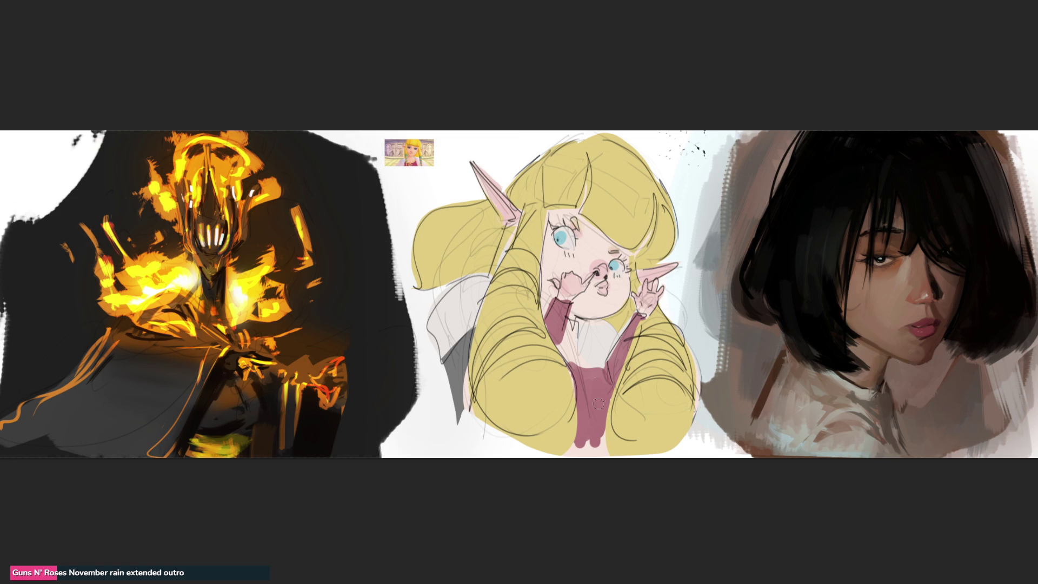
Fill the left sleeve dark pink, streak green shading through the hair, and remove a stray maroon band
{"action": "mouse_move", "coordinate": [468, 334]}
{"action": "left_mouse_down"}
{"action": "mouse_move", "coordinate": [452, 386]}
{"action": "mouse_move", "coordinate": [480, 443]}
{"action": "left_mouse_up"}
{"action": "mouse_move", "coordinate": [510, 263]}
{"action": "left_mouse_down"}
{"action": "mouse_move", "coordinate": [523, 261]}
{"action": "mouse_move", "coordinate": [473, 368]}
{"action": "mouse_move", "coordinate": [535, 338]}
{"action": "mouse_move", "coordinate": [480, 394]}
{"action": "left_mouse_up"}
{"action": "mouse_move", "coordinate": [673, 319]}
{"action": "left_mouse_down"}
{"action": "mouse_move", "coordinate": [638, 341]}
{"action": "mouse_move", "coordinate": [675, 346]}
{"action": "mouse_move", "coordinate": [687, 359]}
{"action": "mouse_move", "coordinate": [670, 370]}
{"action": "left_mouse_up"}
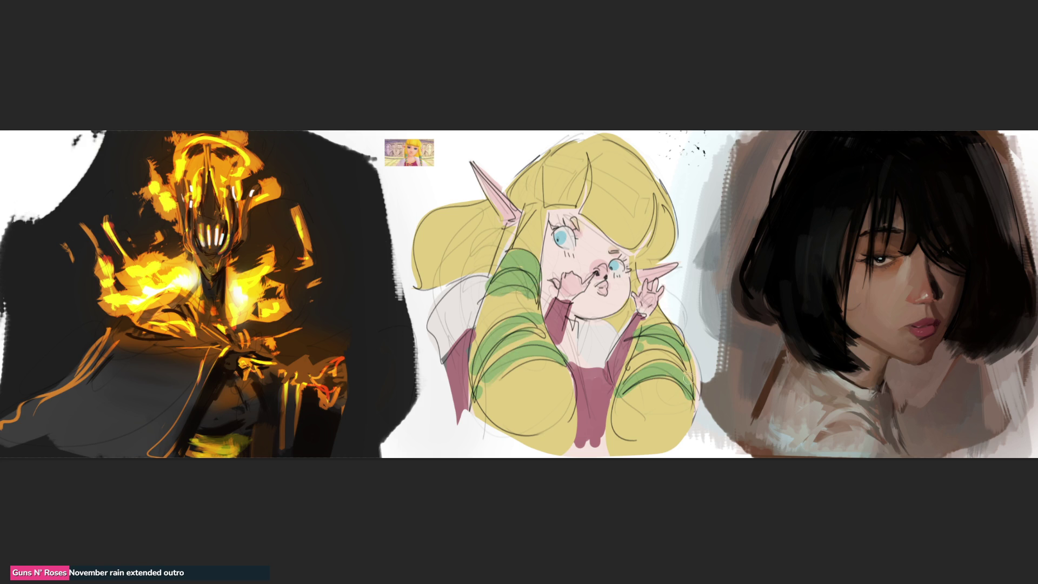
{"action": "left_click_drag", "start_coordinate": [602, 409], "coordinate": [671, 402]}
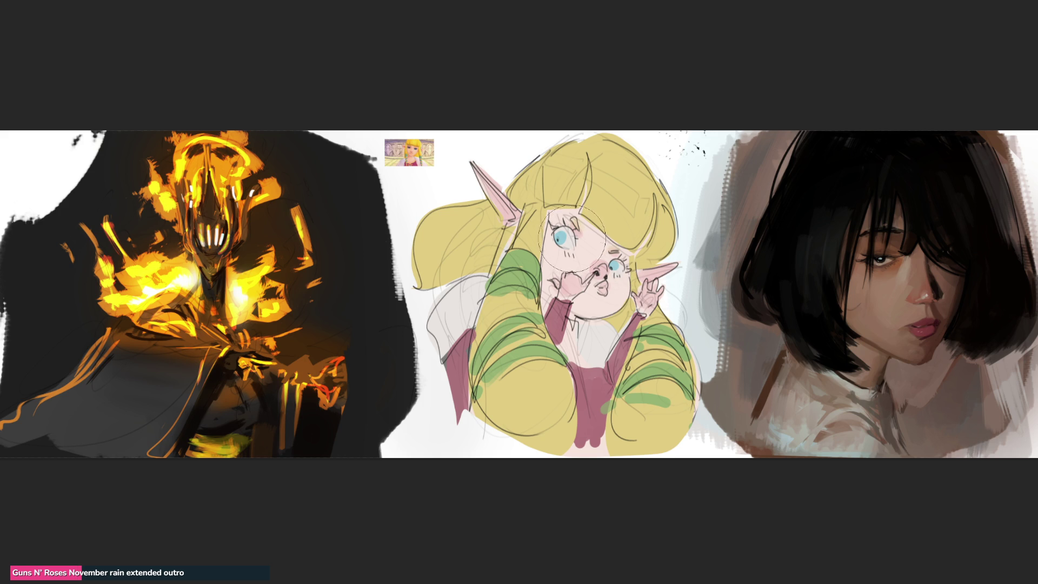
{"action": "left_click_drag", "start_coordinate": [556, 216], "coordinate": [641, 267]}
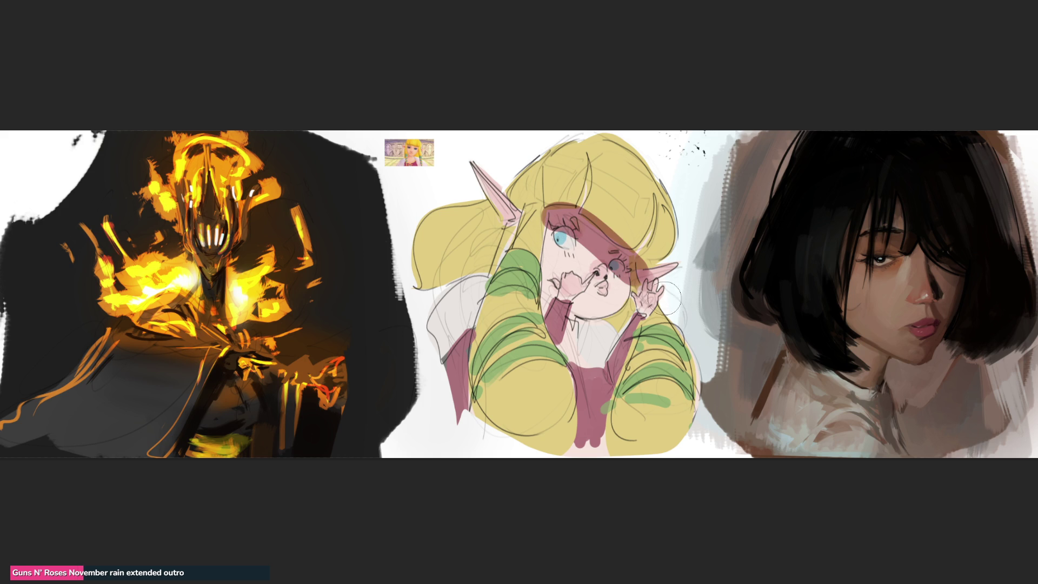
{"action": "key", "text": "ctrl+z"}
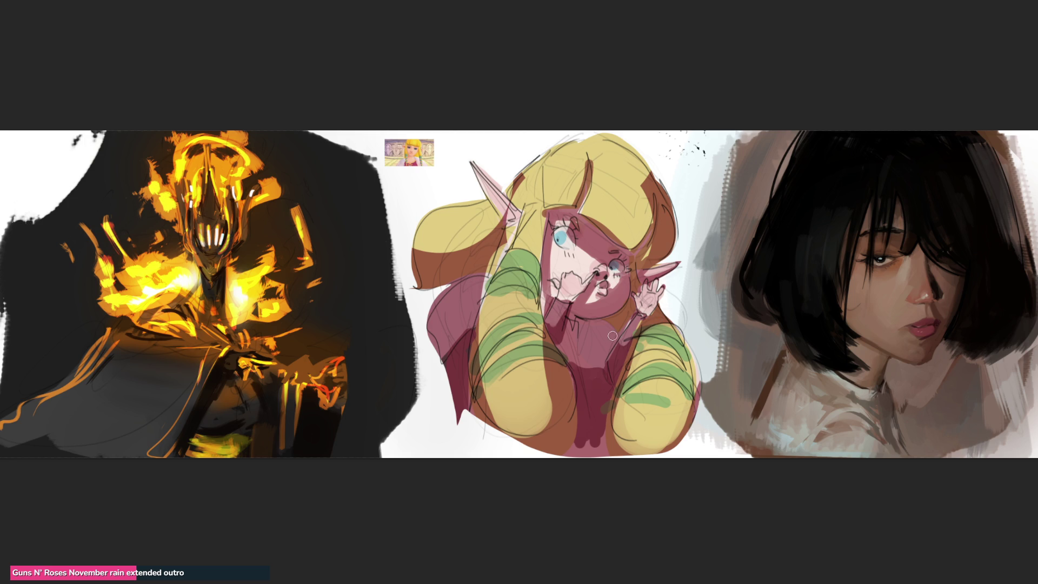
Paint the left ear and shoulder area dark red and darken the strand beside the face
{"action": "mouse_move", "coordinate": [479, 278]}
{"action": "left_mouse_down"}
{"action": "mouse_move", "coordinate": [438, 310]}
{"action": "mouse_move", "coordinate": [457, 305]}
{"action": "mouse_move", "coordinate": [439, 341]}
{"action": "mouse_move", "coordinate": [476, 278]}
{"action": "mouse_move", "coordinate": [451, 378]}
{"action": "mouse_move", "coordinate": [432, 319]}
{"action": "mouse_move", "coordinate": [460, 281]}
{"action": "mouse_move", "coordinate": [449, 324]}
{"action": "left_mouse_up"}
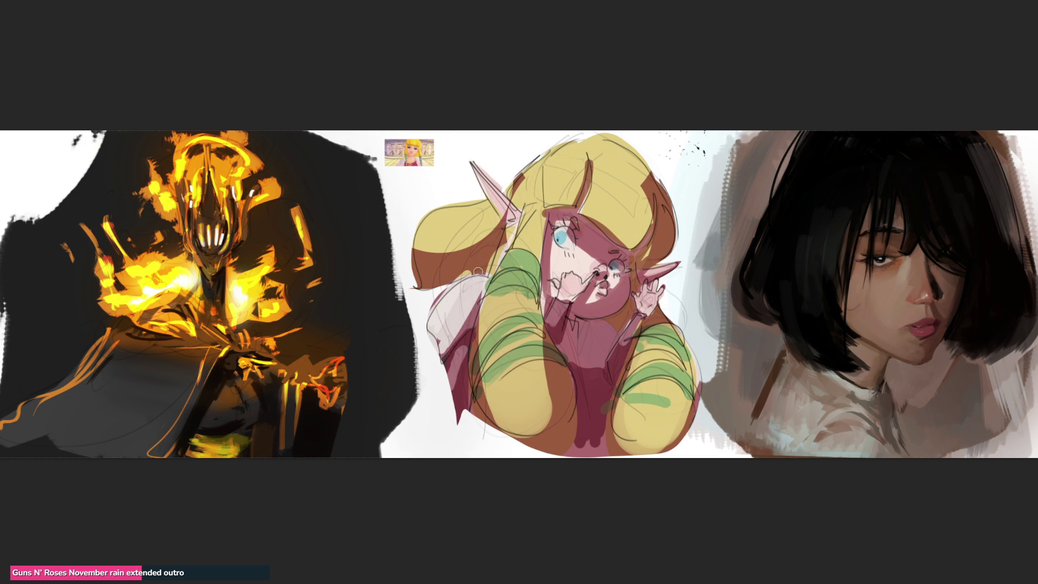
{"action": "left_click_drag", "start_coordinate": [486, 276], "coordinate": [508, 234]}
{"action": "left_click_drag", "start_coordinate": [490, 193], "coordinate": [514, 227]}
{"action": "mouse_move", "coordinate": [541, 177]}
{"action": "left_mouse_down"}
{"action": "mouse_move", "coordinate": [546, 243]}
{"action": "mouse_move", "coordinate": [525, 268]}
{"action": "mouse_move", "coordinate": [541, 346]}
{"action": "mouse_move", "coordinate": [514, 329]}
{"action": "left_mouse_up"}
Shade the right green hair strand olive and cover its dark mark with lighter yellow
{"action": "mouse_move", "coordinate": [669, 321]}
{"action": "left_mouse_down"}
{"action": "mouse_move", "coordinate": [674, 438]}
{"action": "mouse_move", "coordinate": [657, 452]}
{"action": "left_mouse_up"}
{"action": "mouse_move", "coordinate": [685, 343]}
{"action": "left_mouse_down"}
{"action": "mouse_move", "coordinate": [678, 419]}
{"action": "mouse_move", "coordinate": [677, 357]}
{"action": "left_mouse_up"}
{"action": "mouse_move", "coordinate": [671, 424]}
{"action": "left_mouse_down"}
{"action": "mouse_move", "coordinate": [671, 400]}
{"action": "mouse_move", "coordinate": [662, 446]}
{"action": "left_mouse_up"}
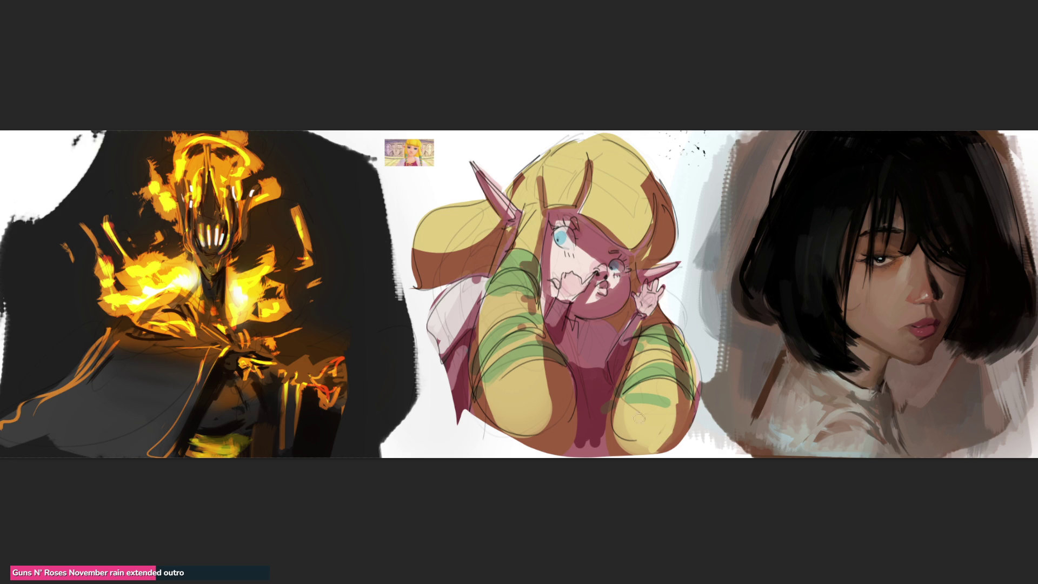
Paint a blue chest patch, mostly cover it with maroon, and dab pale highlights on the hair
{"action": "left_click_drag", "start_coordinate": [471, 277], "coordinate": [457, 310]}
{"action": "mouse_move", "coordinate": [589, 319]}
{"action": "left_mouse_down"}
{"action": "mouse_move", "coordinate": [573, 343]}
{"action": "mouse_move", "coordinate": [595, 342]}
{"action": "mouse_move", "coordinate": [581, 316]}
{"action": "mouse_move", "coordinate": [589, 290]}
{"action": "left_mouse_up"}
{"action": "mouse_move", "coordinate": [585, 331]}
{"action": "left_mouse_down"}
{"action": "mouse_move", "coordinate": [606, 341]}
{"action": "mouse_move", "coordinate": [606, 357]}
{"action": "left_mouse_up"}
{"action": "mouse_move", "coordinate": [551, 161]}
{"action": "left_mouse_down"}
{"action": "mouse_move", "coordinate": [573, 173]}
{"action": "mouse_move", "coordinate": [562, 162]}
{"action": "mouse_move", "coordinate": [578, 156]}
{"action": "mouse_move", "coordinate": [606, 187]}
{"action": "mouse_move", "coordinate": [630, 189]}
{"action": "mouse_move", "coordinate": [611, 157]}
{"action": "mouse_move", "coordinate": [634, 185]}
{"action": "left_mouse_up"}
{"action": "left_click", "coordinate": [529, 180]}
Dab pale highlights on the left hair and soften the top hair highlights with a larger brush
{"action": "left_click", "coordinate": [527, 227]}
{"action": "mouse_move", "coordinate": [481, 206]}
{"action": "left_mouse_down"}
{"action": "mouse_move", "coordinate": [454, 217]}
{"action": "mouse_move", "coordinate": [483, 206]}
{"action": "left_mouse_up"}
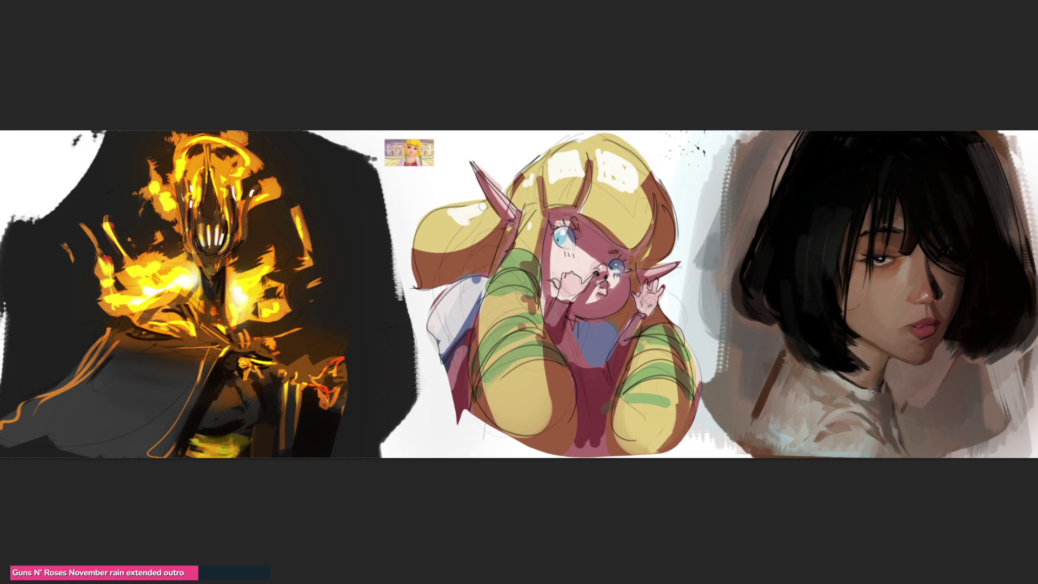
{"action": "key", "text": "bracketright"}
{"action": "key", "text": "bracketright"}
{"action": "key", "text": "bracketright"}
{"action": "left_click_drag", "start_coordinate": [562, 168], "coordinate": [627, 173]}
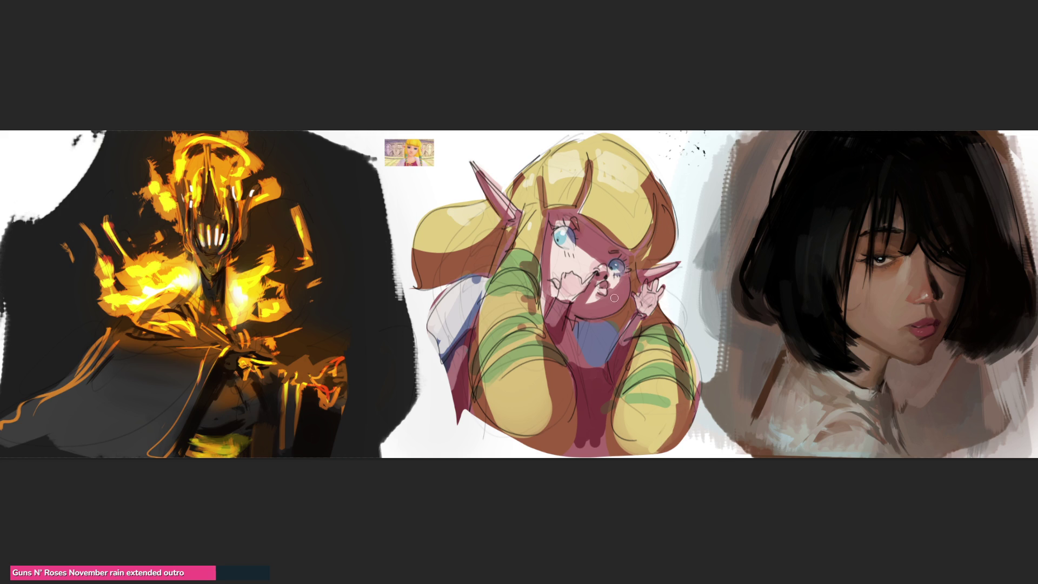
Draw dark lines around the chin, neck and right shoulder
{"action": "left_click_drag", "start_coordinate": [623, 307], "coordinate": [619, 325]}
{"action": "left_click_drag", "start_coordinate": [574, 324], "coordinate": [616, 363]}
{"action": "mouse_move", "coordinate": [569, 326]}
{"action": "left_mouse_down"}
{"action": "mouse_move", "coordinate": [592, 371]}
{"action": "mouse_move", "coordinate": [580, 365]}
{"action": "left_mouse_up"}
{"action": "mouse_move", "coordinate": [573, 304]}
{"action": "left_mouse_down"}
{"action": "mouse_move", "coordinate": [565, 351]}
{"action": "mouse_move", "coordinate": [565, 297]}
{"action": "left_mouse_up"}
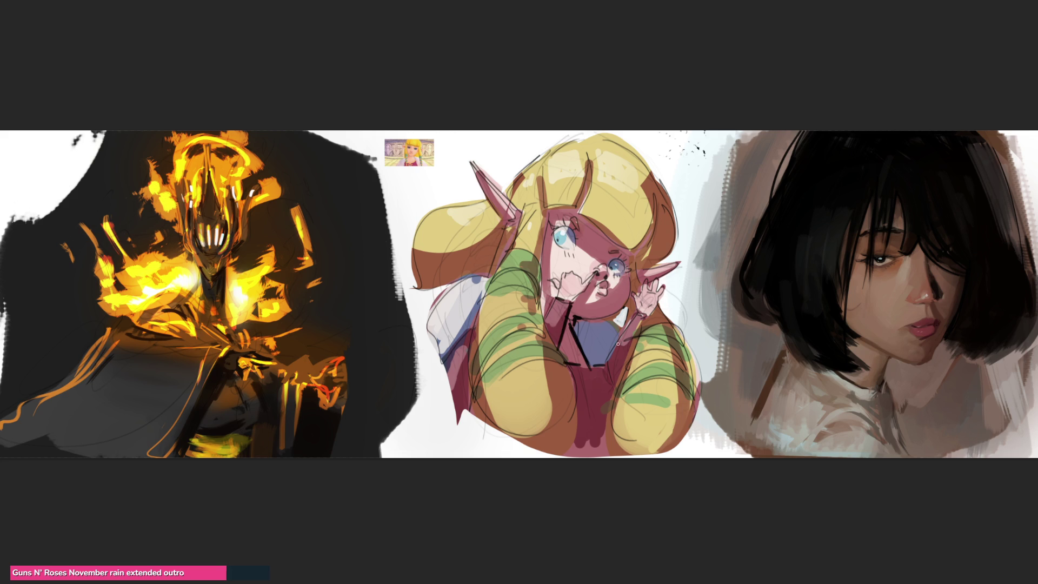
{"action": "mouse_move", "coordinate": [643, 311]}
{"action": "left_mouse_down"}
{"action": "mouse_move", "coordinate": [603, 370]}
{"action": "mouse_move", "coordinate": [624, 370]}
{"action": "mouse_move", "coordinate": [615, 401]}
{"action": "mouse_move", "coordinate": [603, 363]}
{"action": "left_mouse_up"}
Add dark lines along both face edges, the hair strands, the ear base and the left arm
{"action": "mouse_move", "coordinate": [547, 209]}
{"action": "left_mouse_down"}
{"action": "mouse_move", "coordinate": [532, 314]}
{"action": "mouse_move", "coordinate": [565, 207]}
{"action": "left_mouse_up"}
{"action": "mouse_move", "coordinate": [590, 163]}
{"action": "left_mouse_down"}
{"action": "mouse_move", "coordinate": [577, 198]}
{"action": "mouse_move", "coordinate": [591, 179]}
{"action": "left_mouse_up"}
{"action": "mouse_move", "coordinate": [651, 219]}
{"action": "left_mouse_down"}
{"action": "mouse_move", "coordinate": [632, 250]}
{"action": "mouse_move", "coordinate": [637, 276]}
{"action": "left_mouse_up"}
{"action": "mouse_move", "coordinate": [515, 226]}
{"action": "left_mouse_down"}
{"action": "mouse_move", "coordinate": [505, 221]}
{"action": "mouse_move", "coordinate": [517, 234]}
{"action": "mouse_move", "coordinate": [491, 278]}
{"action": "left_mouse_up"}
{"action": "mouse_move", "coordinate": [472, 330]}
{"action": "left_mouse_down"}
{"action": "mouse_move", "coordinate": [455, 349]}
{"action": "mouse_move", "coordinate": [468, 348]}
{"action": "left_mouse_up"}
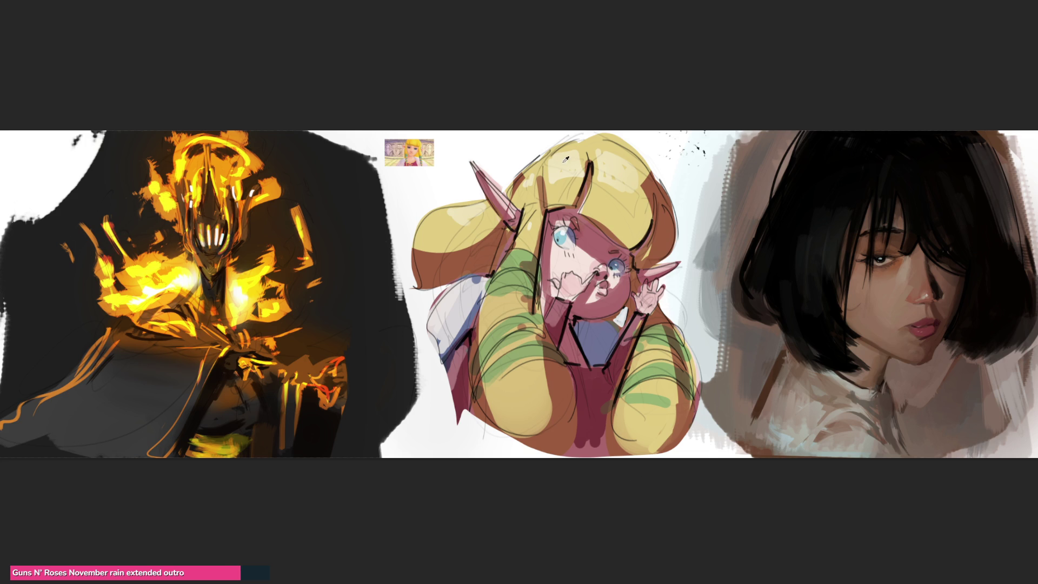
Add light highlight strokes on the left and right yellow sleeves
{"action": "left_click_drag", "start_coordinate": [517, 378], "coordinate": [522, 396]}
{"action": "left_click_drag", "start_coordinate": [524, 376], "coordinate": [530, 399]}
{"action": "left_click_drag", "start_coordinate": [643, 409], "coordinate": [638, 423]}
{"action": "left_click_drag", "start_coordinate": [656, 357], "coordinate": [652, 371]}
Blush both cheeks pink and repaint the left eye's iris and highlight
{"action": "left_click_drag", "start_coordinate": [567, 256], "coordinate": [632, 287]}
{"action": "left_click", "coordinate": [615, 279]}
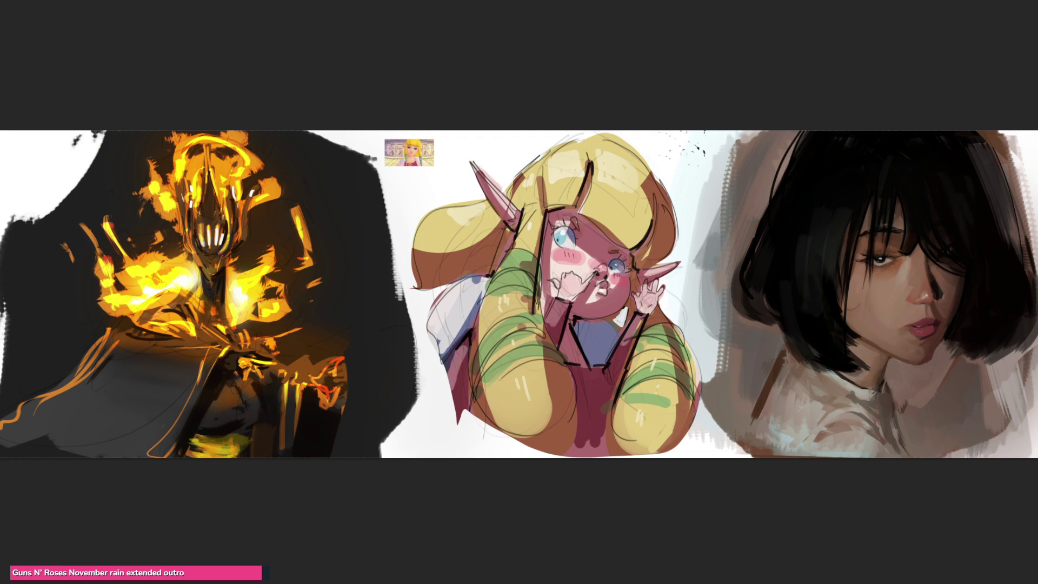
{"action": "left_click_drag", "start_coordinate": [559, 238], "coordinate": [565, 249]}
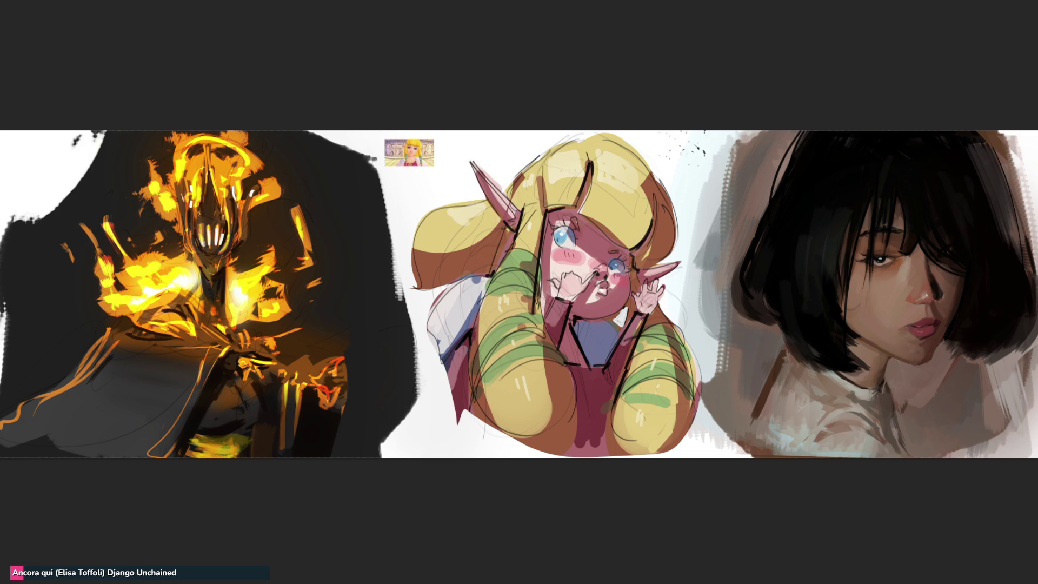
Outline the left hair edge and left ear in thick black, thinning their outer edges
{"action": "mouse_move", "coordinate": [414, 282]}
{"action": "left_mouse_down"}
{"action": "mouse_move", "coordinate": [409, 245]}
{"action": "mouse_move", "coordinate": [438, 203]}
{"action": "mouse_move", "coordinate": [471, 196]}
{"action": "mouse_move", "coordinate": [430, 202]}
{"action": "mouse_move", "coordinate": [408, 238]}
{"action": "left_mouse_up"}
{"action": "mouse_move", "coordinate": [436, 194]}
{"action": "left_mouse_down"}
{"action": "mouse_move", "coordinate": [410, 226]}
{"action": "mouse_move", "coordinate": [409, 292]}
{"action": "mouse_move", "coordinate": [465, 430]}
{"action": "left_mouse_up"}
{"action": "mouse_move", "coordinate": [441, 286]}
{"action": "left_mouse_down"}
{"action": "mouse_move", "coordinate": [427, 343]}
{"action": "mouse_move", "coordinate": [466, 432]}
{"action": "left_mouse_up"}
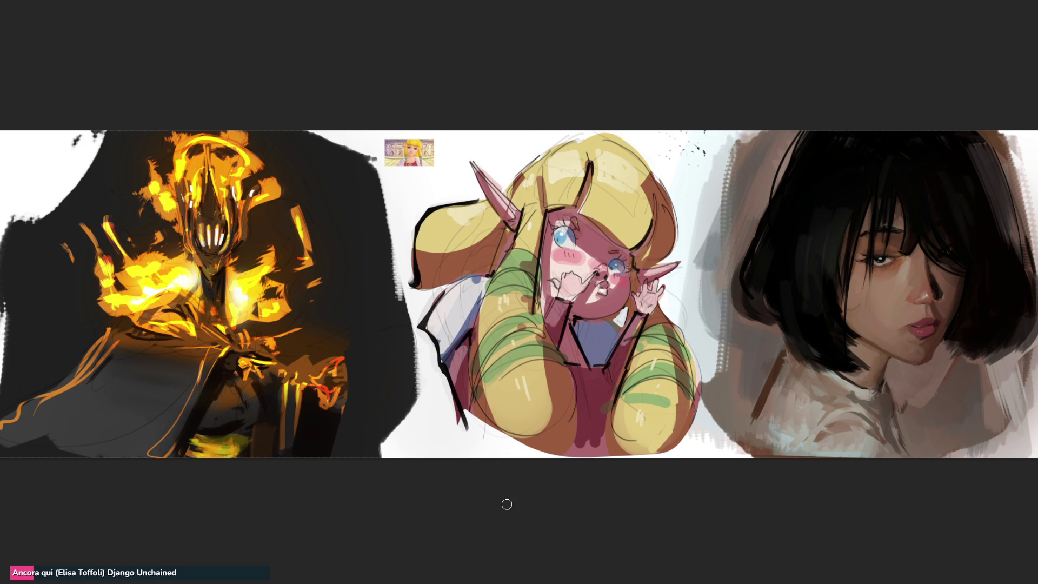
{"action": "mouse_move", "coordinate": [483, 168]}
{"action": "left_mouse_down"}
{"action": "mouse_move", "coordinate": [464, 158]}
{"action": "mouse_move", "coordinate": [479, 190]}
{"action": "left_mouse_up"}
{"action": "mouse_move", "coordinate": [466, 148]}
{"action": "left_mouse_down"}
{"action": "mouse_move", "coordinate": [508, 199]}
{"action": "mouse_move", "coordinate": [506, 190]}
{"action": "left_mouse_up"}
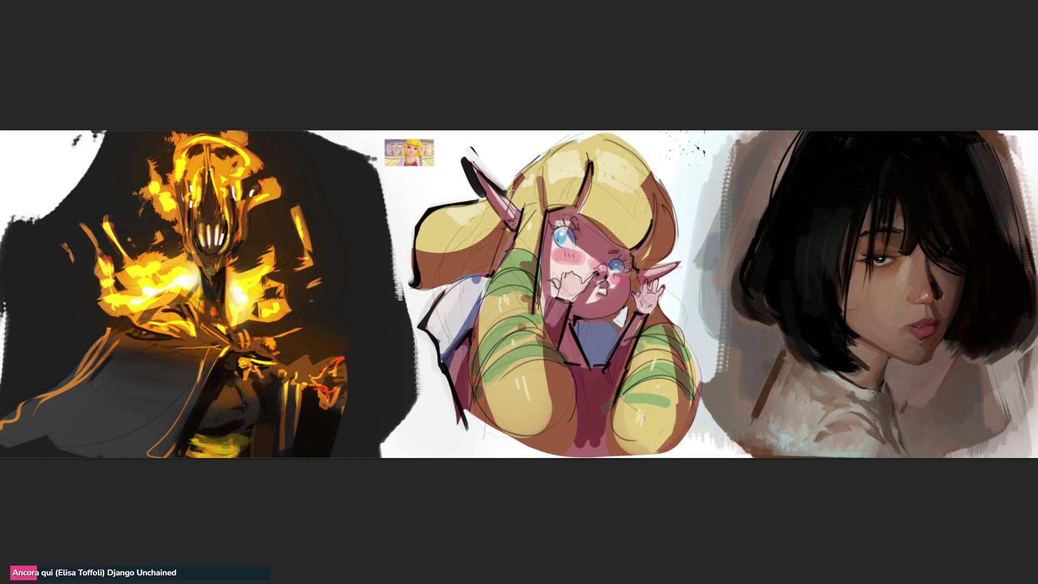
{"action": "mouse_move", "coordinate": [466, 142]}
{"action": "left_mouse_down"}
{"action": "mouse_move", "coordinate": [481, 172]}
{"action": "mouse_move", "coordinate": [476, 195]}
{"action": "mouse_move", "coordinate": [594, 131]}
{"action": "left_mouse_up"}
Outline the right hair edge in thick black and thin the right and top-left outline
{"action": "mouse_move", "coordinate": [621, 131]}
{"action": "left_mouse_down"}
{"action": "mouse_move", "coordinate": [678, 186]}
{"action": "mouse_move", "coordinate": [682, 265]}
{"action": "mouse_move", "coordinate": [668, 291]}
{"action": "mouse_move", "coordinate": [695, 359]}
{"action": "mouse_move", "coordinate": [686, 452]}
{"action": "left_mouse_up"}
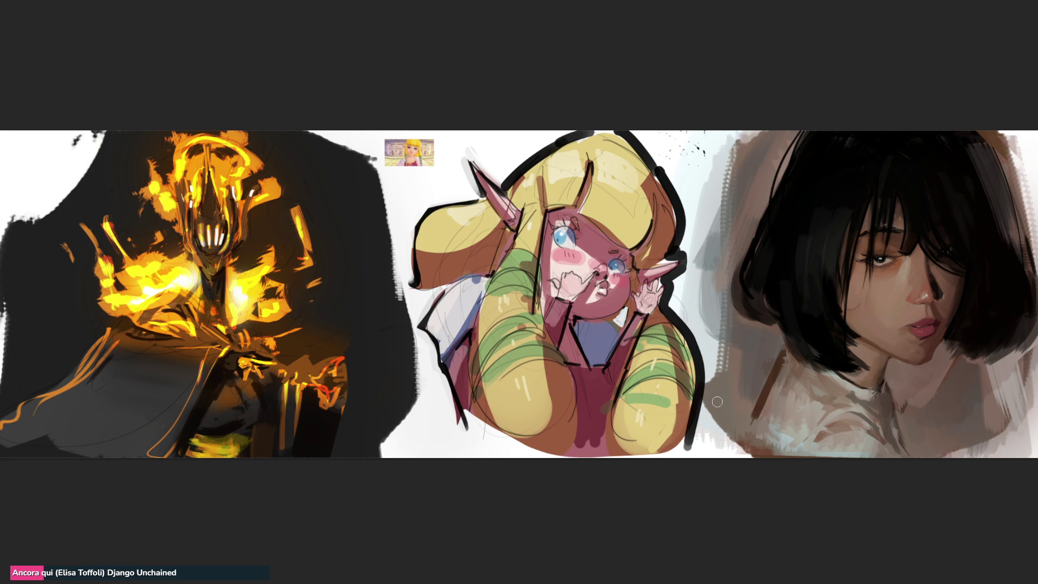
{"action": "mouse_move", "coordinate": [660, 154]}
{"action": "left_mouse_down"}
{"action": "mouse_move", "coordinate": [679, 189]}
{"action": "mouse_move", "coordinate": [671, 294]}
{"action": "mouse_move", "coordinate": [688, 426]}
{"action": "left_mouse_up"}
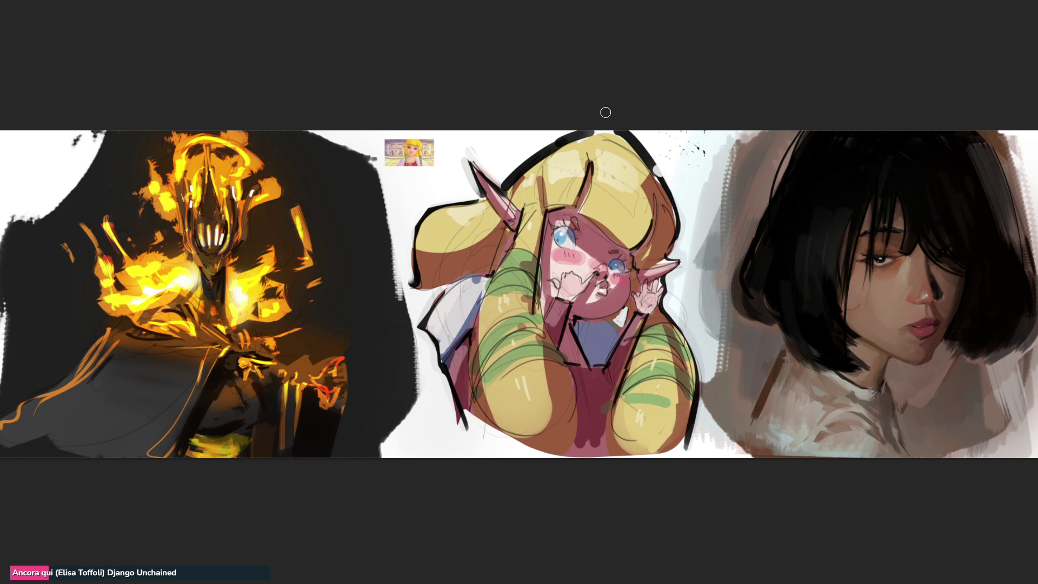
{"action": "left_click_drag", "start_coordinate": [508, 178], "coordinate": [584, 133]}
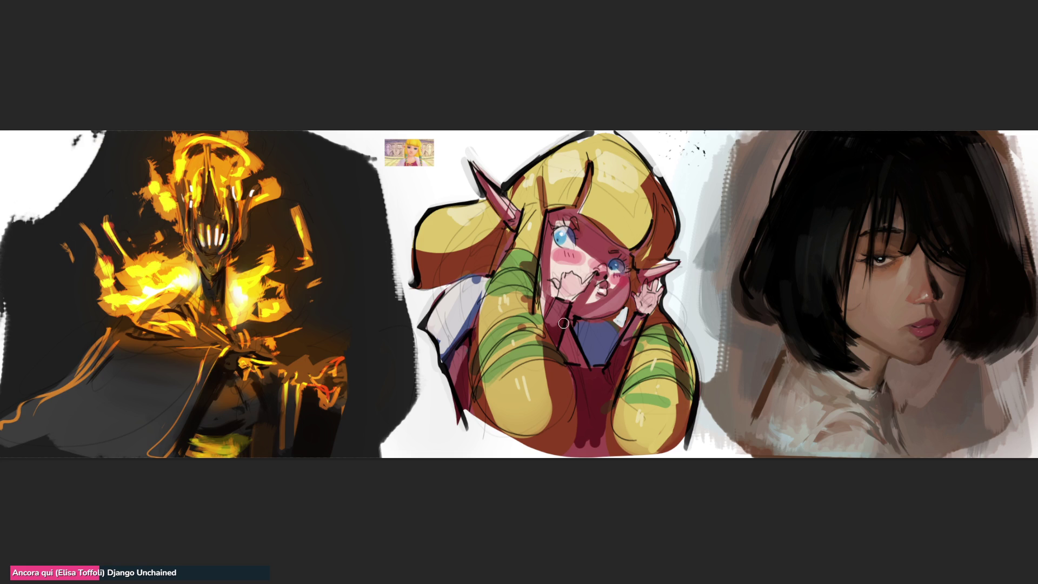
Lighten the chest with a brown stroke, undo the left hair patch, and paint lighter yellow beside the face
{"action": "left_click_drag", "start_coordinate": [563, 376], "coordinate": [563, 441]}
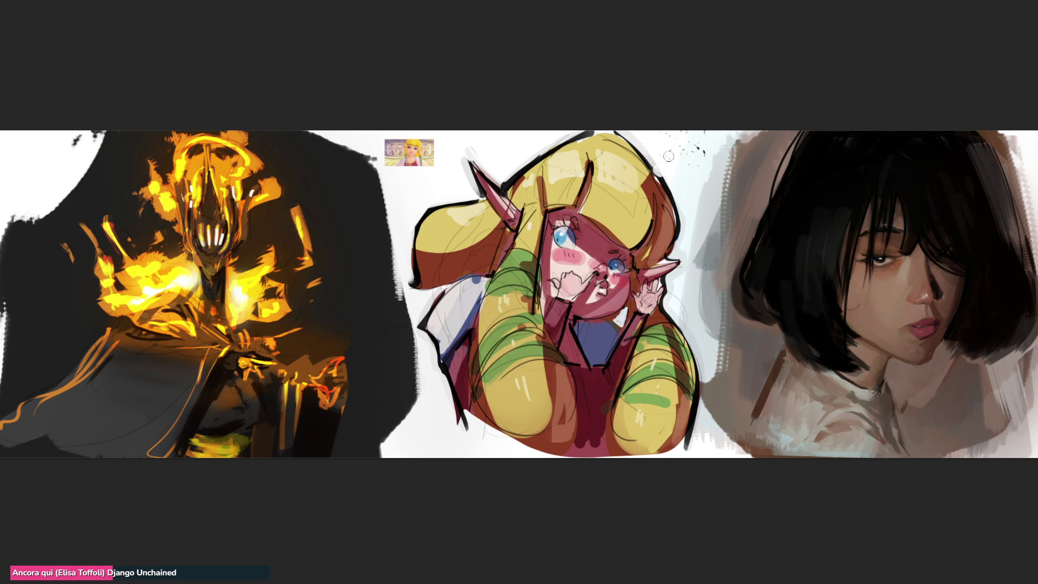
{"action": "mouse_move", "coordinate": [434, 267]}
{"action": "left_mouse_down"}
{"action": "mouse_move", "coordinate": [476, 258]}
{"action": "mouse_move", "coordinate": [449, 275]}
{"action": "mouse_move", "coordinate": [490, 240]}
{"action": "left_mouse_up"}
{"action": "key", "text": "ctrl+z"}
{"action": "key", "text": "ctrl+z"}
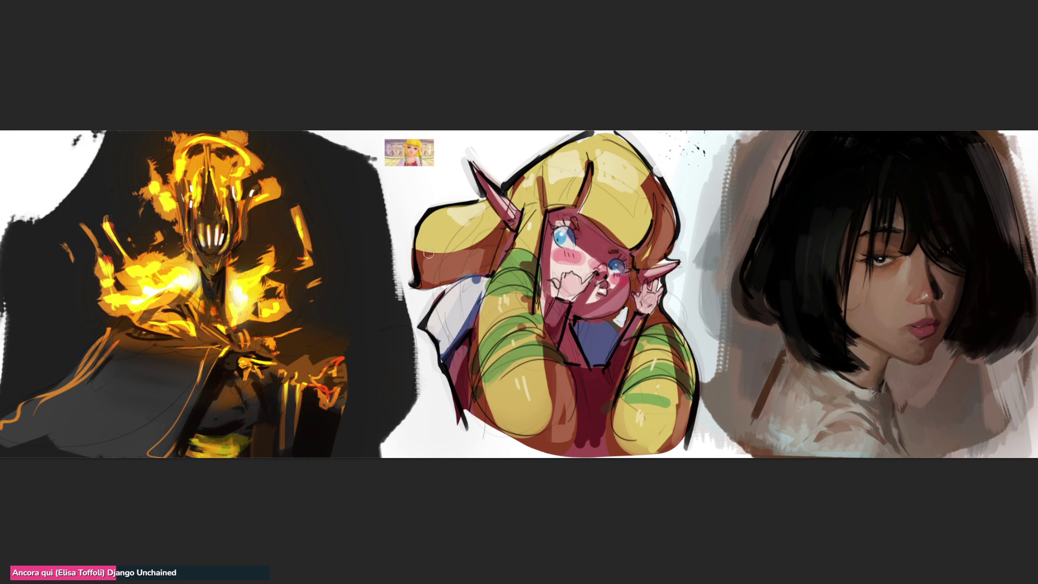
{"action": "mouse_move", "coordinate": [553, 205]}
{"action": "left_mouse_down"}
{"action": "mouse_move", "coordinate": [595, 208]}
{"action": "mouse_move", "coordinate": [627, 243]}
{"action": "mouse_move", "coordinate": [594, 203]}
{"action": "mouse_move", "coordinate": [642, 218]}
{"action": "mouse_move", "coordinate": [565, 194]}
{"action": "mouse_move", "coordinate": [530, 243]}
{"action": "left_mouse_up"}
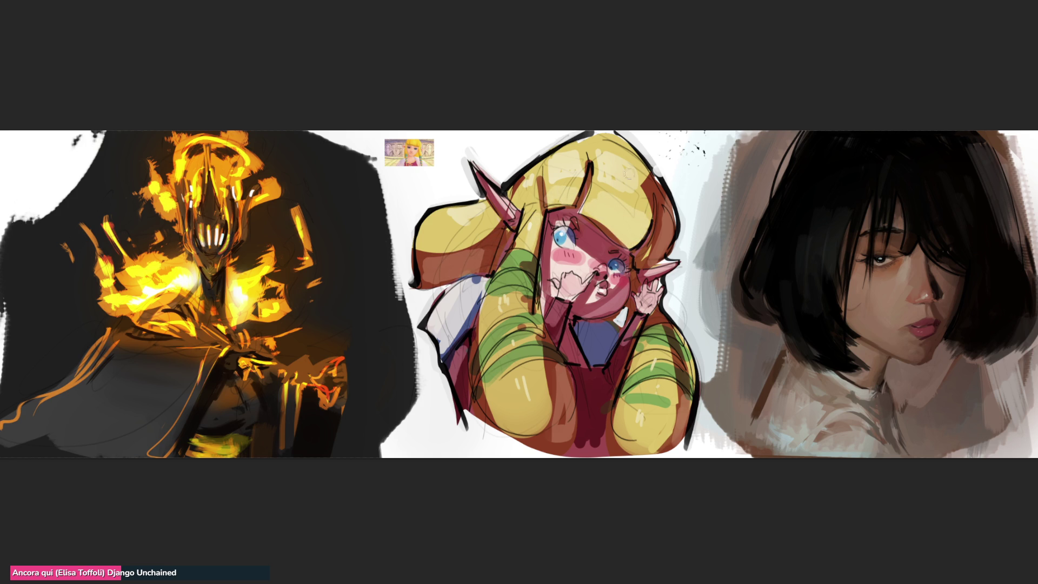
{"action": "mouse_move", "coordinate": [655, 238]}
{"action": "left_mouse_down"}
{"action": "mouse_move", "coordinate": [646, 265]}
{"action": "mouse_move", "coordinate": [653, 232]}
{"action": "left_mouse_up"}
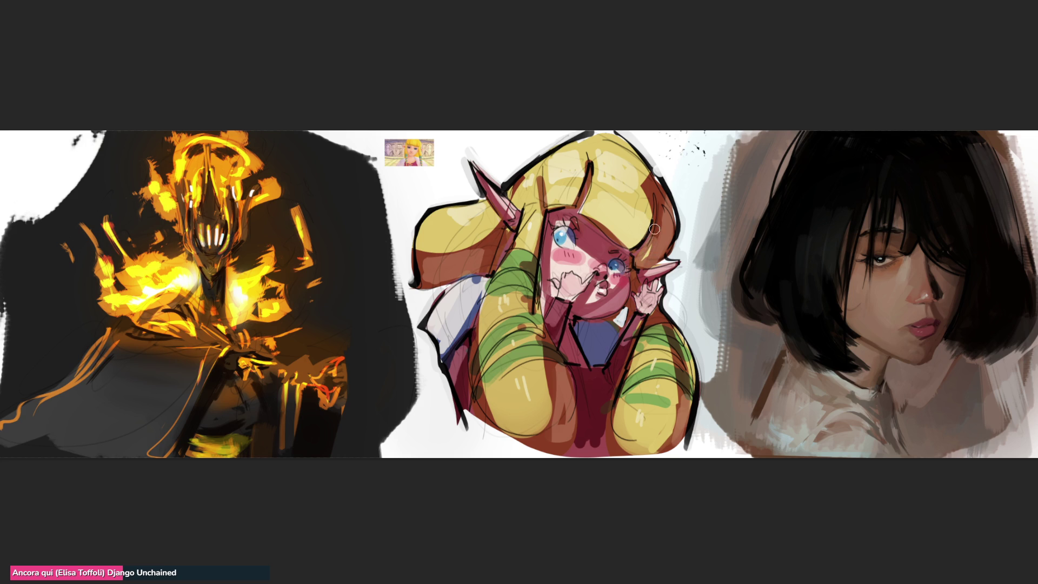
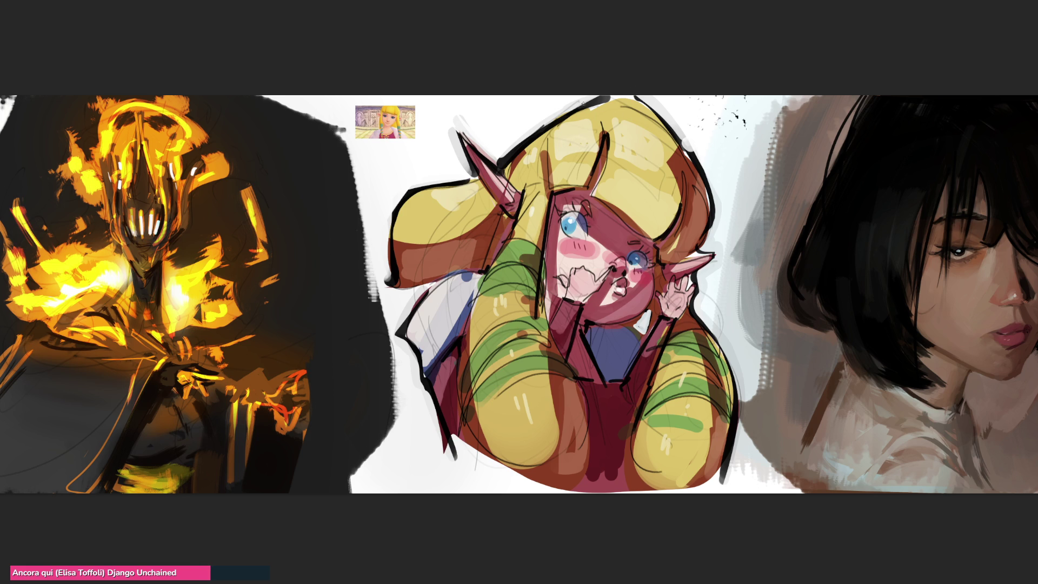
Add white highlights to the blonde hair and ink strand arcs across the left lower hair
{"action": "mouse_move", "coordinate": [562, 139]}
{"action": "left_mouse_down"}
{"action": "mouse_move", "coordinate": [590, 135]}
{"action": "mouse_move", "coordinate": [582, 142]}
{"action": "mouse_move", "coordinate": [662, 158]}
{"action": "left_mouse_up"}
{"action": "left_click_drag", "start_coordinate": [455, 194], "coordinate": [466, 192]}
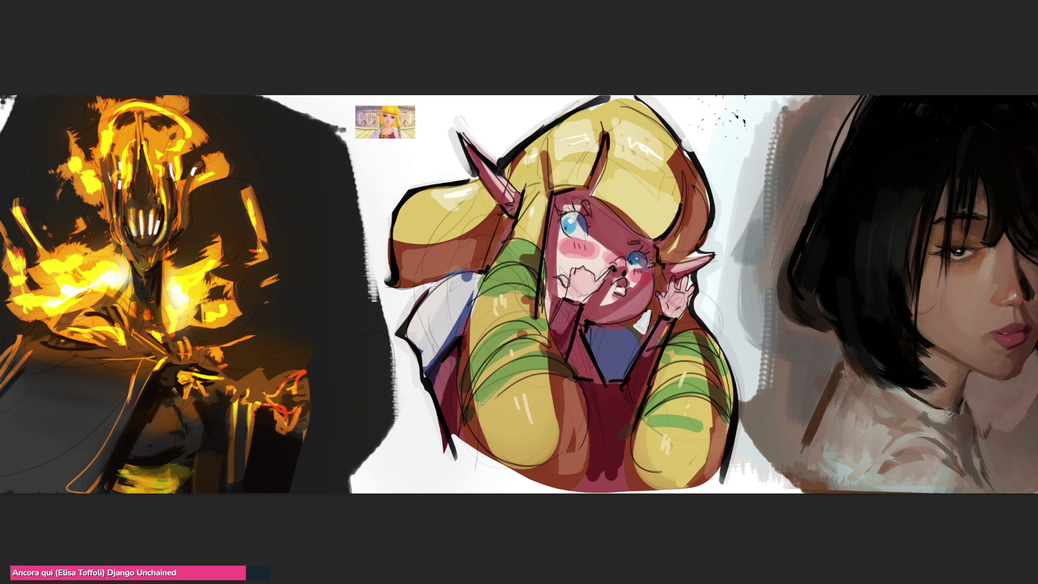
{"action": "left_click_drag", "start_coordinate": [470, 424], "coordinate": [576, 372]}
{"action": "left_click_drag", "start_coordinate": [475, 389], "coordinate": [511, 358]}
{"action": "left_click_drag", "start_coordinate": [555, 349], "coordinate": [567, 346]}
{"action": "mouse_move", "coordinate": [467, 403]}
{"action": "left_mouse_down"}
{"action": "mouse_move", "coordinate": [556, 347]}
{"action": "mouse_move", "coordinate": [555, 329]}
{"action": "left_mouse_up"}
{"action": "left_click_drag", "start_coordinate": [466, 356], "coordinate": [548, 312]}
Ink arcs across the green lower locks and right lower hair, plus a line at the ear base
{"action": "left_click_drag", "start_coordinate": [473, 302], "coordinate": [543, 304]}
{"action": "mouse_move", "coordinate": [490, 272]}
{"action": "left_mouse_down"}
{"action": "mouse_move", "coordinate": [538, 262]}
{"action": "mouse_move", "coordinate": [519, 235]}
{"action": "mouse_move", "coordinate": [542, 250]}
{"action": "left_mouse_up"}
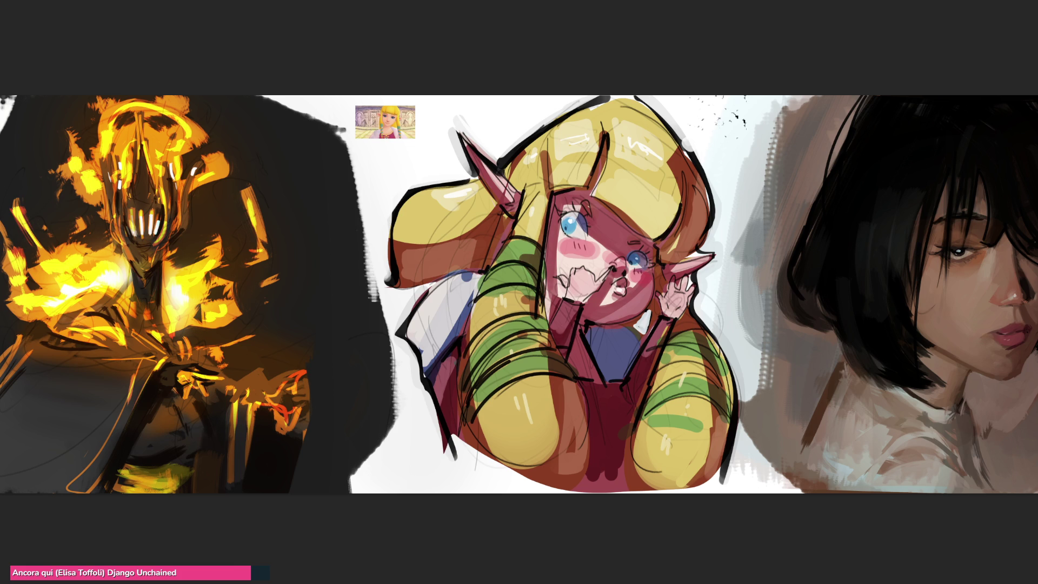
{"action": "left_click_drag", "start_coordinate": [527, 187], "coordinate": [518, 212]}
{"action": "mouse_move", "coordinate": [660, 351]}
{"action": "left_mouse_down"}
{"action": "mouse_move", "coordinate": [728, 359]}
{"action": "mouse_move", "coordinate": [723, 374]}
{"action": "left_mouse_up"}
{"action": "left_click_drag", "start_coordinate": [647, 394], "coordinate": [734, 383]}
{"action": "mouse_move", "coordinate": [640, 418]}
{"action": "left_mouse_down"}
{"action": "mouse_move", "coordinate": [732, 403]}
{"action": "mouse_move", "coordinate": [716, 415]}
{"action": "mouse_move", "coordinate": [717, 454]}
{"action": "left_mouse_up"}
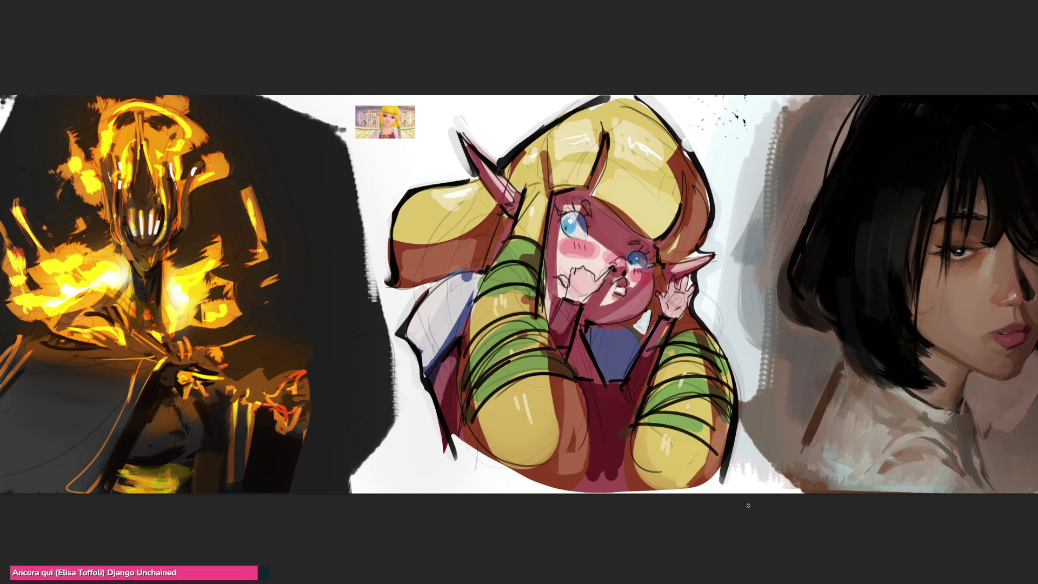
Thicken the strand beside the bangs, ink the bangs edge and right-eye lashes, and darken the sleeve edge
{"action": "mouse_move", "coordinate": [604, 137]}
{"action": "left_mouse_down"}
{"action": "mouse_move", "coordinate": [592, 199]}
{"action": "mouse_move", "coordinate": [622, 219]}
{"action": "left_mouse_up"}
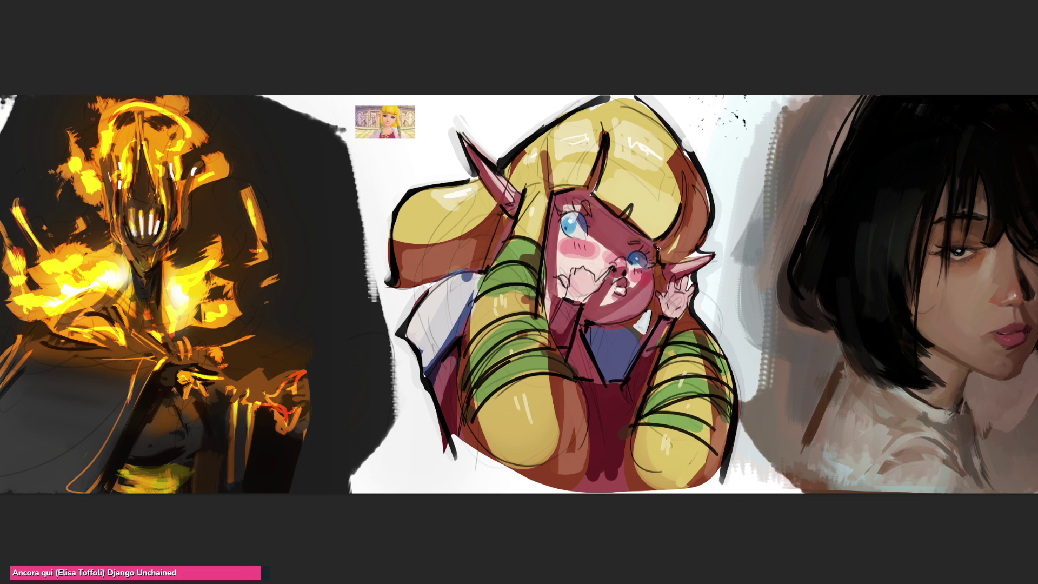
{"action": "mouse_move", "coordinate": [554, 195]}
{"action": "left_mouse_down"}
{"action": "mouse_move", "coordinate": [584, 186]}
{"action": "mouse_move", "coordinate": [568, 191]}
{"action": "left_mouse_up"}
{"action": "left_click_drag", "start_coordinate": [655, 237], "coordinate": [669, 249]}
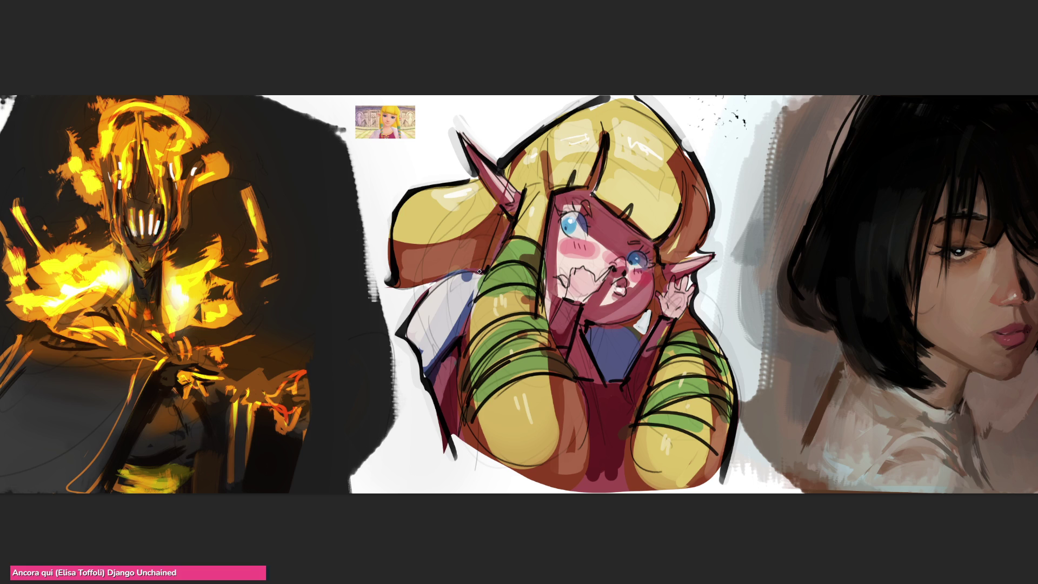
{"action": "left_click_drag", "start_coordinate": [448, 282], "coordinate": [428, 296]}
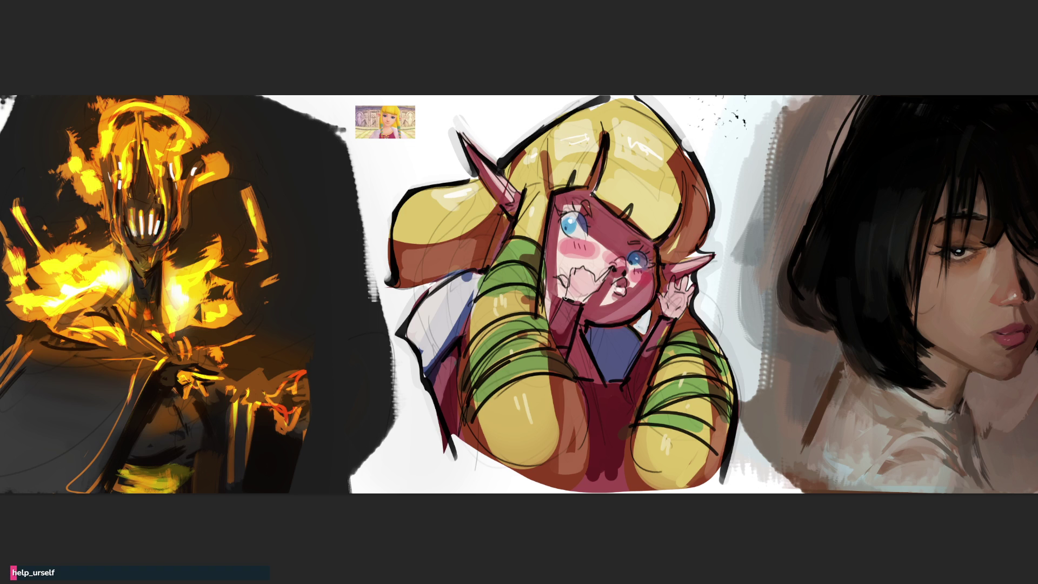
Ink the chin line and the finger outlines beside the kissing mouth
{"action": "left_click_drag", "start_coordinate": [565, 299], "coordinate": [547, 327]}
{"action": "mouse_move", "coordinate": [557, 279]}
{"action": "left_mouse_down"}
{"action": "mouse_move", "coordinate": [577, 267]}
{"action": "mouse_move", "coordinate": [597, 279]}
{"action": "mouse_move", "coordinate": [611, 266]}
{"action": "left_mouse_up"}
{"action": "left_click_drag", "start_coordinate": [579, 306], "coordinate": [614, 266]}
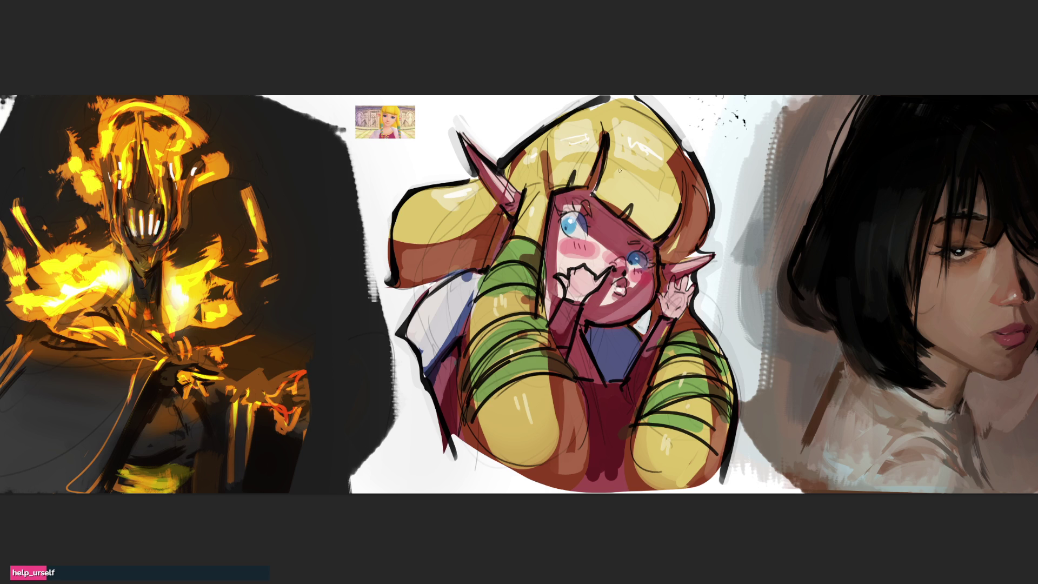
Try inking the left eye's upper lid, then undo those eyelid strokes
{"action": "left_click_drag", "start_coordinate": [558, 223], "coordinate": [576, 211]}
{"action": "left_click_drag", "start_coordinate": [585, 222], "coordinate": [562, 216]}
{"action": "key", "text": "ctrl+z"}
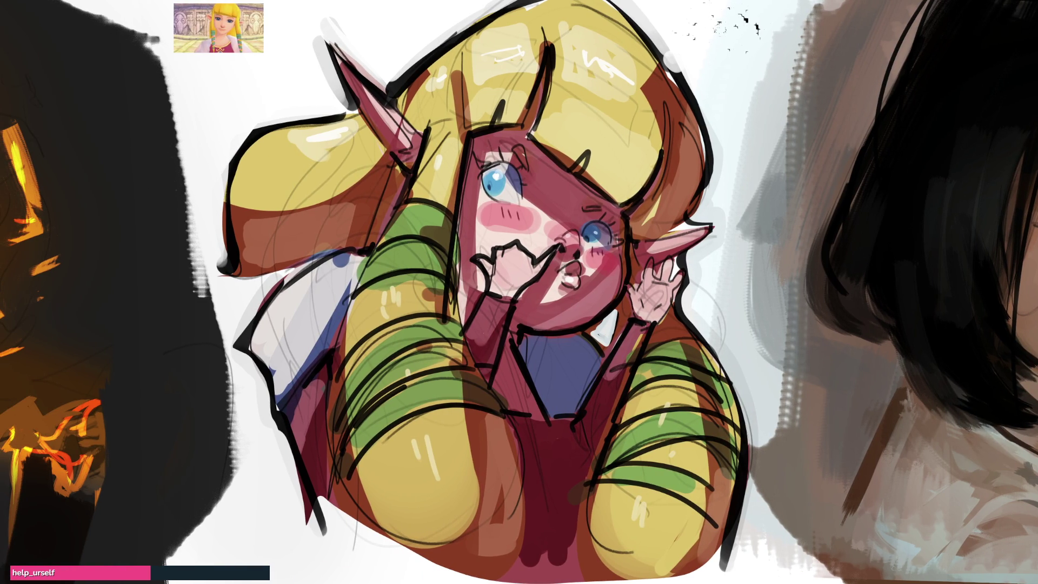
Cover the blue patch on the sleeve with a sampled colour and add a light pink ear highlight
{"action": "left_click", "coordinate": [297, 295], "text": "alt"}
{"action": "mouse_move", "coordinate": [311, 285]}
{"action": "left_mouse_down"}
{"action": "mouse_move", "coordinate": [338, 260]}
{"action": "mouse_move", "coordinate": [287, 291]}
{"action": "mouse_move", "coordinate": [341, 257]}
{"action": "mouse_move", "coordinate": [302, 313]}
{"action": "mouse_move", "coordinate": [330, 297]}
{"action": "mouse_move", "coordinate": [354, 261]}
{"action": "mouse_move", "coordinate": [340, 253]}
{"action": "left_mouse_up"}
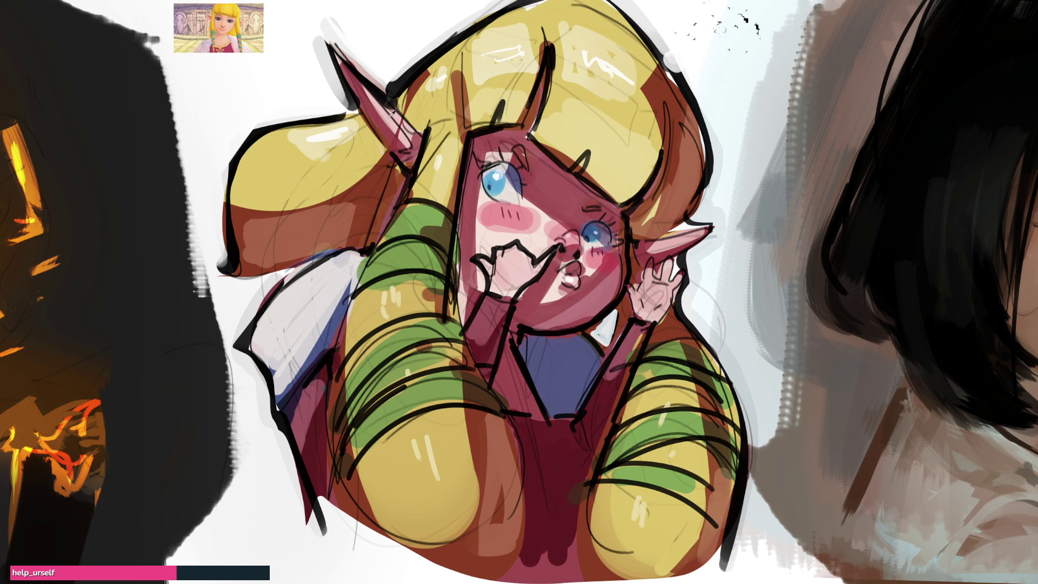
{"action": "mouse_move", "coordinate": [404, 125]}
{"action": "left_mouse_down"}
{"action": "mouse_move", "coordinate": [378, 97]}
{"action": "mouse_move", "coordinate": [398, 138]}
{"action": "left_mouse_up"}
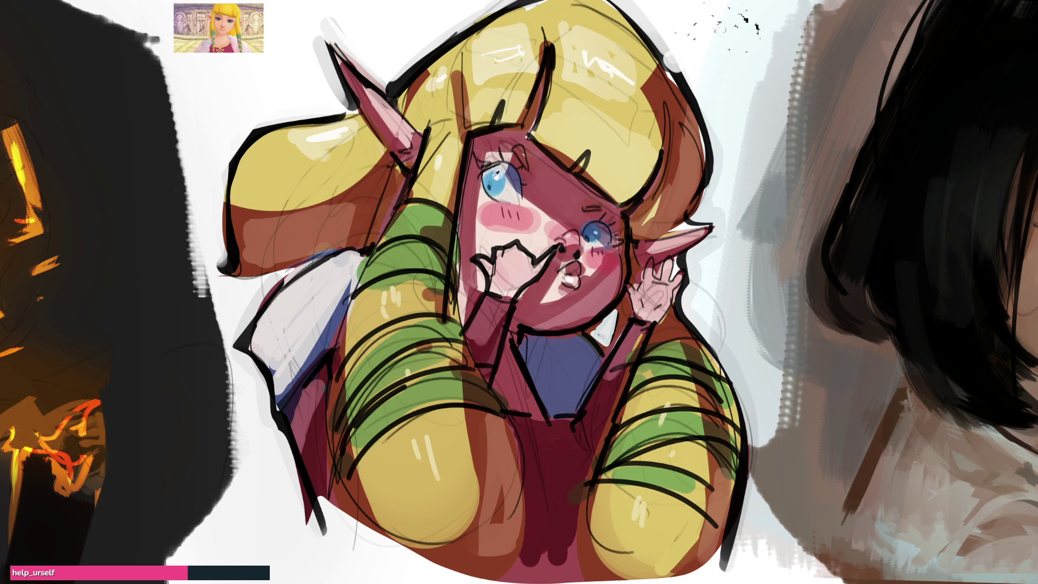
Shade and darken the left side of the left eye, then brighten the eyelid above it
{"action": "left_click_drag", "start_coordinate": [495, 178], "coordinate": [507, 198]}
{"action": "mouse_move", "coordinate": [481, 168]}
{"action": "left_mouse_down"}
{"action": "mouse_move", "coordinate": [494, 204]}
{"action": "mouse_move", "coordinate": [518, 201]}
{"action": "left_mouse_up"}
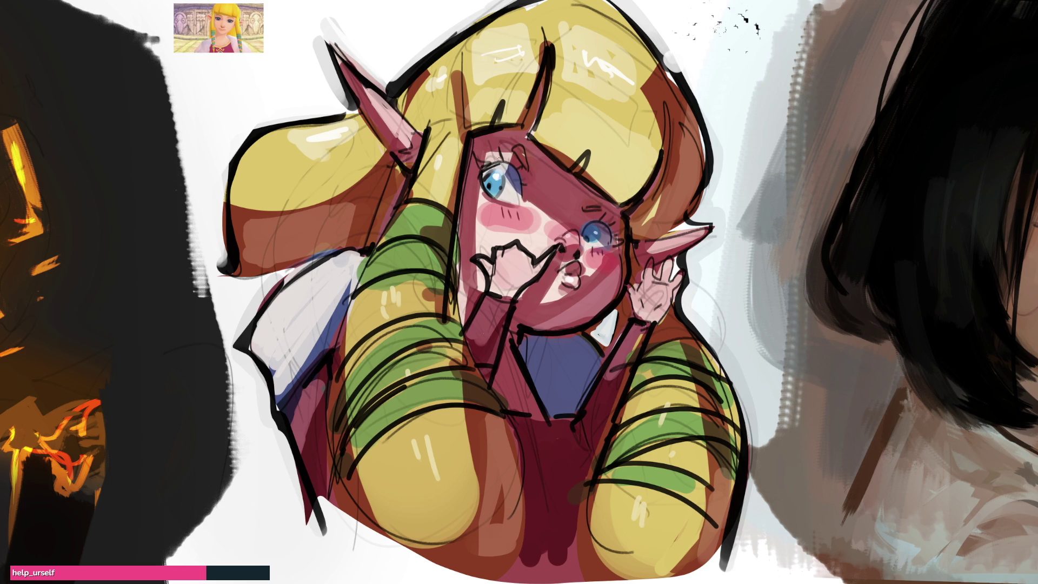
{"action": "left_click", "coordinate": [489, 153], "text": "ctrl"}
{"action": "left_click_drag", "start_coordinate": [512, 160], "coordinate": [488, 157]}
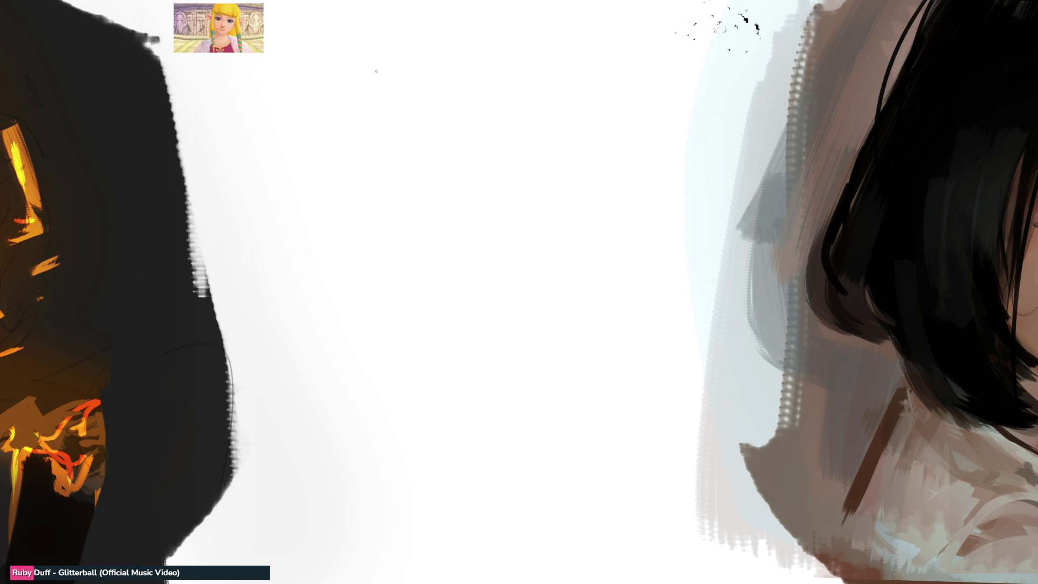
Draw the first grey pencil curve of a new head near the top of the canvas
{"action": "mouse_move", "coordinate": [380, 69]}
{"action": "left_mouse_down"}
{"action": "mouse_move", "coordinate": [373, 99]}
{"action": "mouse_move", "coordinate": [435, 59]}
{"action": "mouse_move", "coordinate": [444, 89]}
{"action": "left_mouse_up"}
Sketch the top of the head, hair sides, bangs and the hair's right edge
{"action": "mouse_move", "coordinate": [423, 37]}
{"action": "left_mouse_down"}
{"action": "mouse_move", "coordinate": [362, 73]}
{"action": "mouse_move", "coordinate": [345, 153]}
{"action": "left_mouse_up"}
{"action": "left_click_drag", "start_coordinate": [376, 67], "coordinate": [396, 139]}
{"action": "mouse_move", "coordinate": [398, 89]}
{"action": "left_mouse_down"}
{"action": "mouse_move", "coordinate": [379, 145]}
{"action": "mouse_move", "coordinate": [331, 106]}
{"action": "left_mouse_up"}
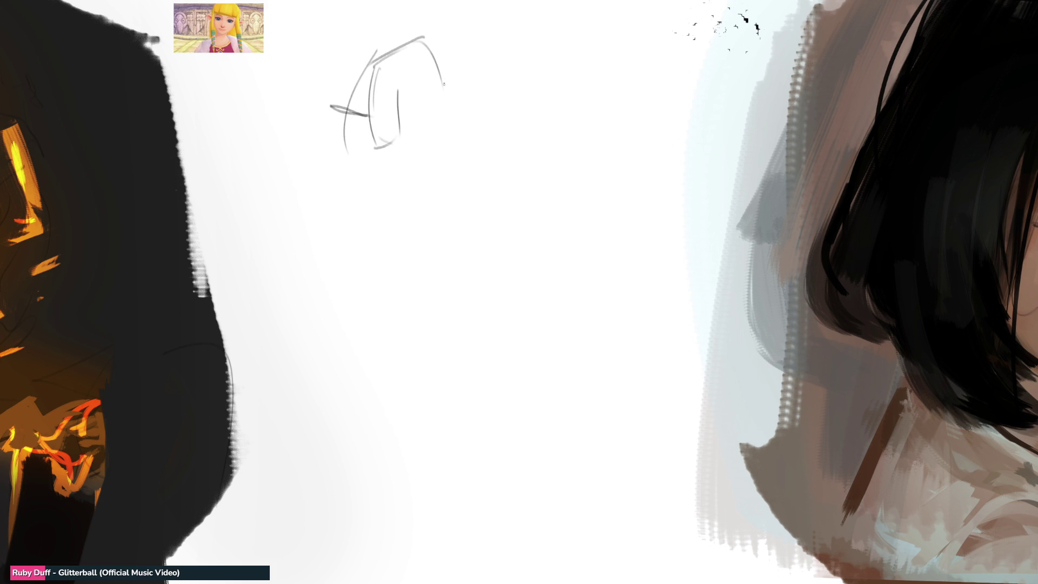
{"action": "left_click_drag", "start_coordinate": [392, 98], "coordinate": [446, 83]}
{"action": "left_click_drag", "start_coordinate": [436, 37], "coordinate": [464, 96]}
{"action": "left_click_drag", "start_coordinate": [464, 98], "coordinate": [480, 160]}
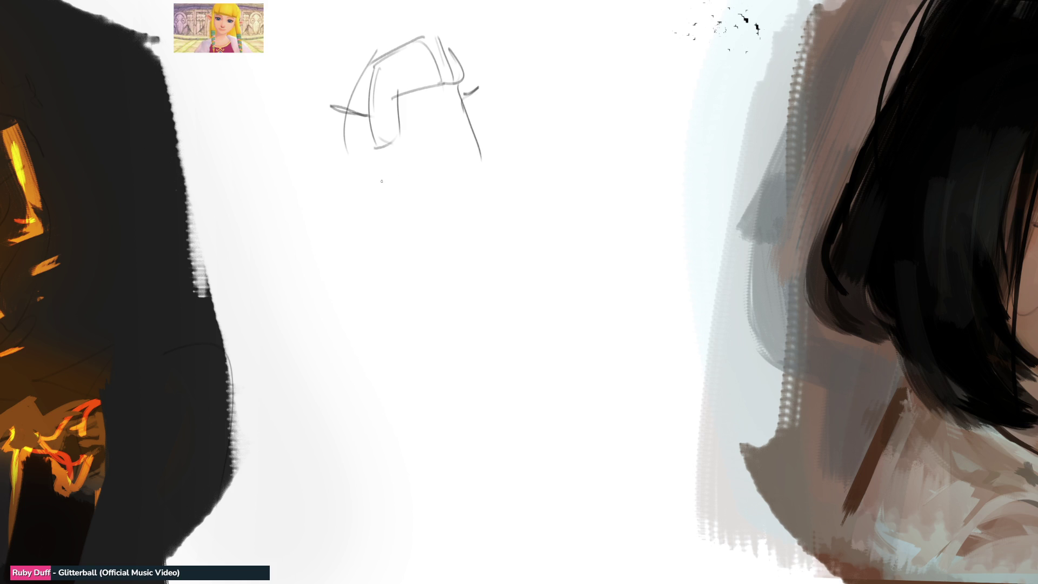
Sketch the jaw and chin, mark the eyes, nose and mouth, and refine the hair outline
{"action": "mouse_move", "coordinate": [375, 139]}
{"action": "left_mouse_down"}
{"action": "mouse_move", "coordinate": [432, 212]}
{"action": "mouse_move", "coordinate": [433, 203]}
{"action": "mouse_move", "coordinate": [471, 216]}
{"action": "left_mouse_up"}
{"action": "left_click_drag", "start_coordinate": [489, 163], "coordinate": [468, 212]}
{"action": "left_click_drag", "start_coordinate": [409, 108], "coordinate": [456, 112]}
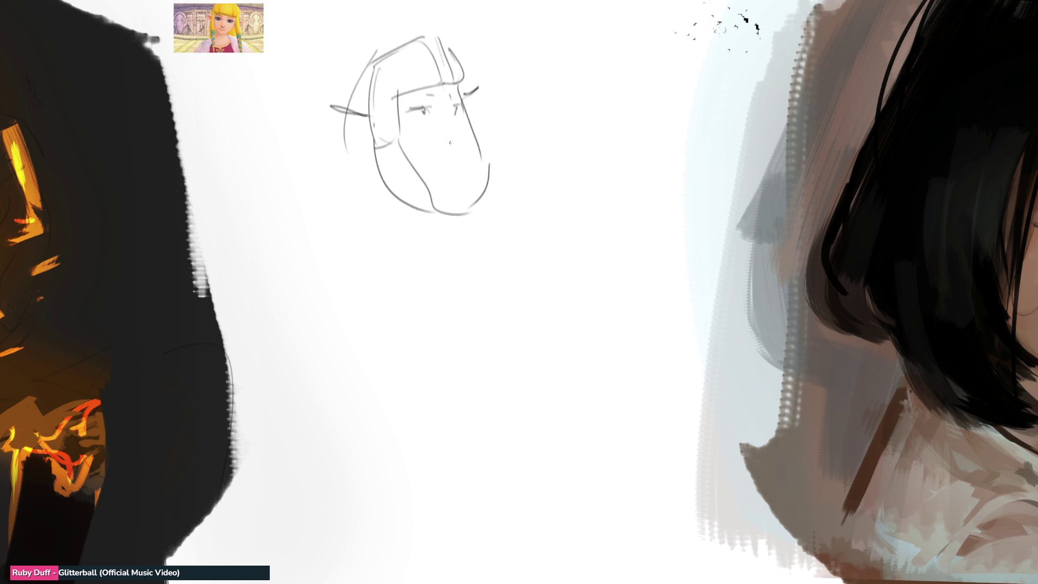
{"action": "left_click_drag", "start_coordinate": [457, 107], "coordinate": [446, 161]}
{"action": "mouse_move", "coordinate": [371, 54]}
{"action": "left_mouse_down"}
{"action": "mouse_move", "coordinate": [339, 101]}
{"action": "mouse_move", "coordinate": [432, 30]}
{"action": "mouse_move", "coordinate": [448, 47]}
{"action": "left_mouse_up"}
{"action": "left_click_drag", "start_coordinate": [340, 111], "coordinate": [354, 162]}
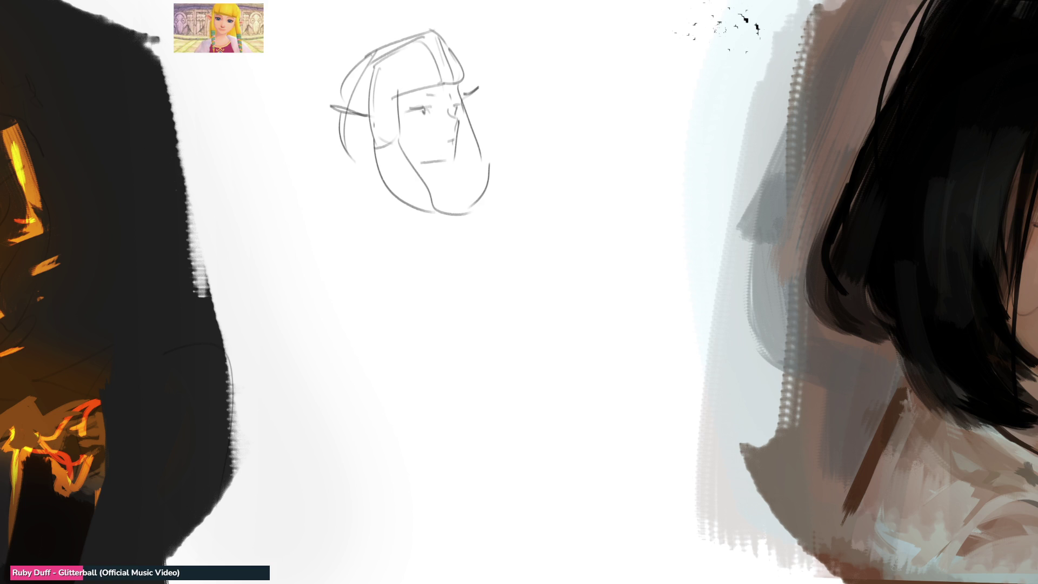
Sketch the chin curve, shoulders, collar and torso lines below the head
{"action": "left_click_drag", "start_coordinate": [434, 165], "coordinate": [432, 186]}
{"action": "mouse_move", "coordinate": [343, 168]}
{"action": "left_mouse_down"}
{"action": "mouse_move", "coordinate": [401, 200]}
{"action": "mouse_move", "coordinate": [448, 244]}
{"action": "left_mouse_up"}
{"action": "left_click_drag", "start_coordinate": [344, 233], "coordinate": [448, 241]}
{"action": "left_click_drag", "start_coordinate": [470, 214], "coordinate": [493, 223]}
{"action": "left_click_drag", "start_coordinate": [495, 210], "coordinate": [501, 229]}
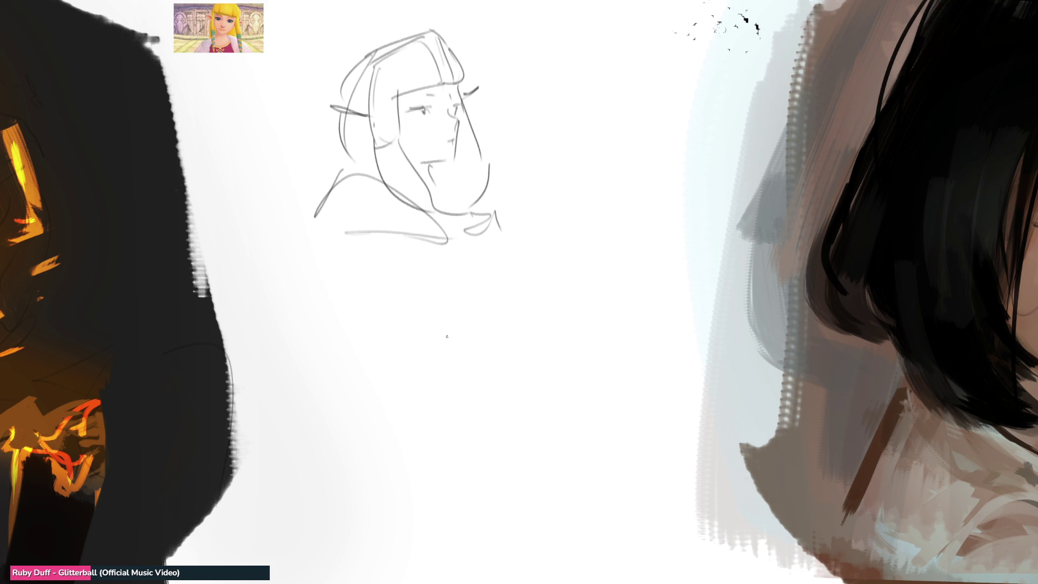
{"action": "mouse_move", "coordinate": [343, 180]}
{"action": "left_mouse_down"}
{"action": "mouse_move", "coordinate": [303, 289]}
{"action": "mouse_move", "coordinate": [393, 264]}
{"action": "left_mouse_up"}
{"action": "mouse_move", "coordinate": [319, 299]}
{"action": "left_mouse_down"}
{"action": "mouse_move", "coordinate": [454, 273]}
{"action": "mouse_move", "coordinate": [470, 290]}
{"action": "mouse_move", "coordinate": [503, 265]}
{"action": "mouse_move", "coordinate": [482, 270]}
{"action": "left_mouse_up"}
Sketch the hands, right shoulder and arm, ponytail loop, ear, and the lower collar arch with curls
{"action": "left_click_drag", "start_coordinate": [464, 222], "coordinate": [476, 253]}
{"action": "mouse_move", "coordinate": [454, 269]}
{"action": "left_mouse_down"}
{"action": "mouse_move", "coordinate": [485, 255]}
{"action": "mouse_move", "coordinate": [487, 286]}
{"action": "left_mouse_up"}
{"action": "mouse_move", "coordinate": [499, 201]}
{"action": "left_mouse_down"}
{"action": "mouse_move", "coordinate": [522, 259]}
{"action": "mouse_move", "coordinate": [529, 241]}
{"action": "left_mouse_up"}
{"action": "mouse_move", "coordinate": [504, 129]}
{"action": "left_mouse_down"}
{"action": "mouse_move", "coordinate": [514, 198]}
{"action": "mouse_move", "coordinate": [551, 169]}
{"action": "mouse_move", "coordinate": [535, 254]}
{"action": "left_mouse_up"}
{"action": "left_click_drag", "start_coordinate": [518, 189], "coordinate": [535, 246]}
{"action": "mouse_move", "coordinate": [502, 129]}
{"action": "left_mouse_down"}
{"action": "mouse_move", "coordinate": [524, 89]}
{"action": "mouse_move", "coordinate": [511, 126]}
{"action": "mouse_move", "coordinate": [519, 123]}
{"action": "left_mouse_up"}
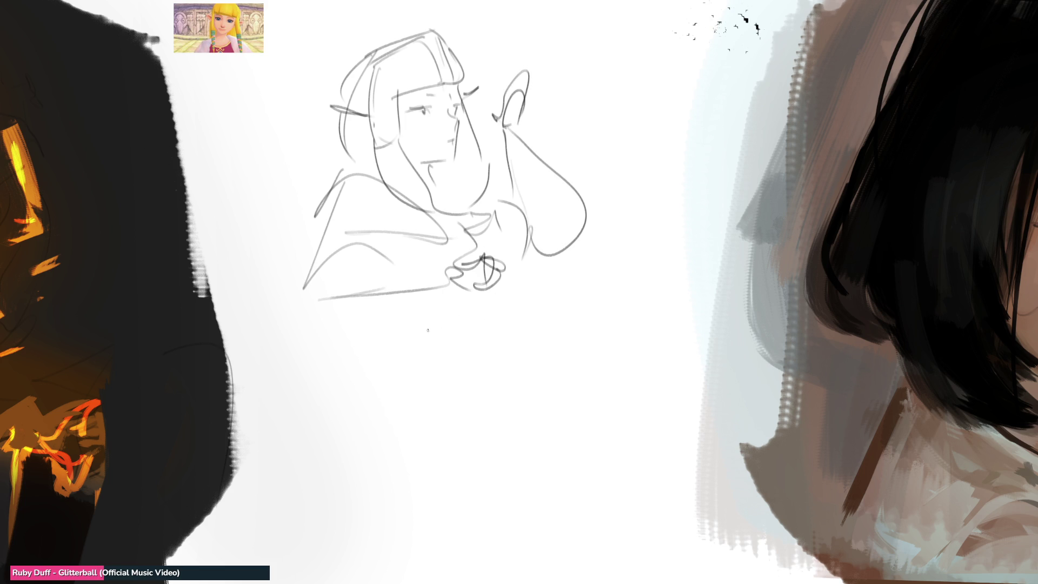
{"action": "mouse_move", "coordinate": [315, 306]}
{"action": "left_mouse_down"}
{"action": "mouse_move", "coordinate": [412, 298]}
{"action": "mouse_move", "coordinate": [435, 360]}
{"action": "mouse_move", "coordinate": [518, 345]}
{"action": "left_mouse_up"}
{"action": "mouse_move", "coordinate": [411, 312]}
{"action": "left_mouse_down"}
{"action": "mouse_move", "coordinate": [493, 324]}
{"action": "mouse_move", "coordinate": [457, 411]}
{"action": "mouse_move", "coordinate": [432, 379]}
{"action": "mouse_move", "coordinate": [517, 373]}
{"action": "left_mouse_up"}
Sketch the body's right side, a leg loop and a long flowing skirt outline
{"action": "mouse_move", "coordinate": [520, 286]}
{"action": "left_mouse_down"}
{"action": "mouse_move", "coordinate": [523, 394]}
{"action": "mouse_move", "coordinate": [449, 411]}
{"action": "mouse_move", "coordinate": [381, 405]}
{"action": "mouse_move", "coordinate": [533, 358]}
{"action": "mouse_move", "coordinate": [470, 425]}
{"action": "mouse_move", "coordinate": [460, 412]}
{"action": "mouse_move", "coordinate": [556, 376]}
{"action": "mouse_move", "coordinate": [608, 463]}
{"action": "left_mouse_up"}
{"action": "mouse_move", "coordinate": [428, 411]}
{"action": "left_mouse_down"}
{"action": "mouse_move", "coordinate": [471, 432]}
{"action": "mouse_move", "coordinate": [472, 549]}
{"action": "left_mouse_up"}
{"action": "mouse_move", "coordinate": [476, 414]}
{"action": "left_mouse_down"}
{"action": "mouse_move", "coordinate": [457, 451]}
{"action": "mouse_move", "coordinate": [367, 403]}
{"action": "mouse_move", "coordinate": [495, 446]}
{"action": "left_mouse_up"}
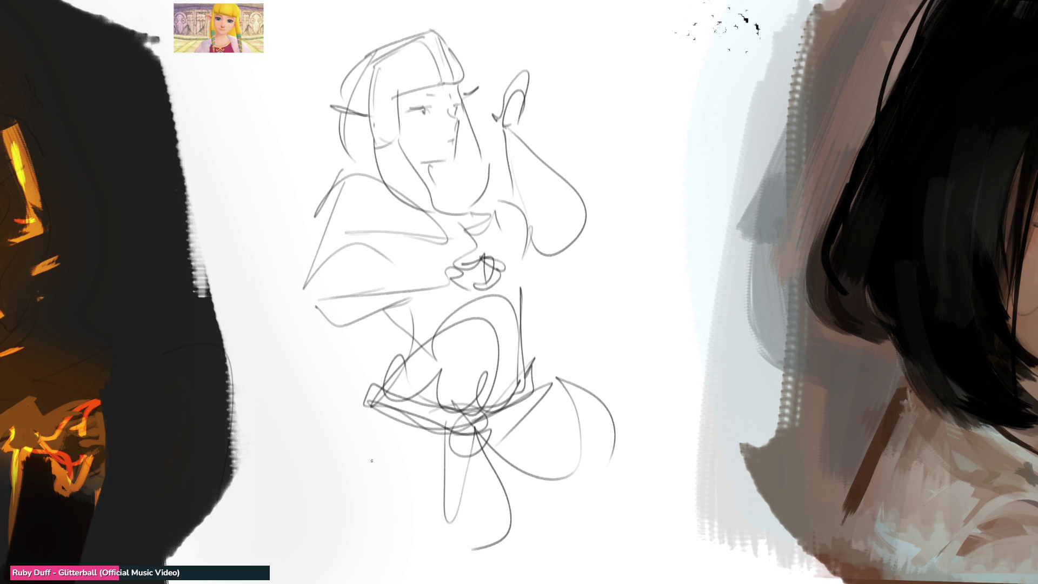
{"action": "mouse_move", "coordinate": [359, 401]}
{"action": "left_mouse_down"}
{"action": "mouse_move", "coordinate": [329, 527]}
{"action": "mouse_move", "coordinate": [574, 466]}
{"action": "mouse_move", "coordinate": [605, 562]}
{"action": "left_mouse_up"}
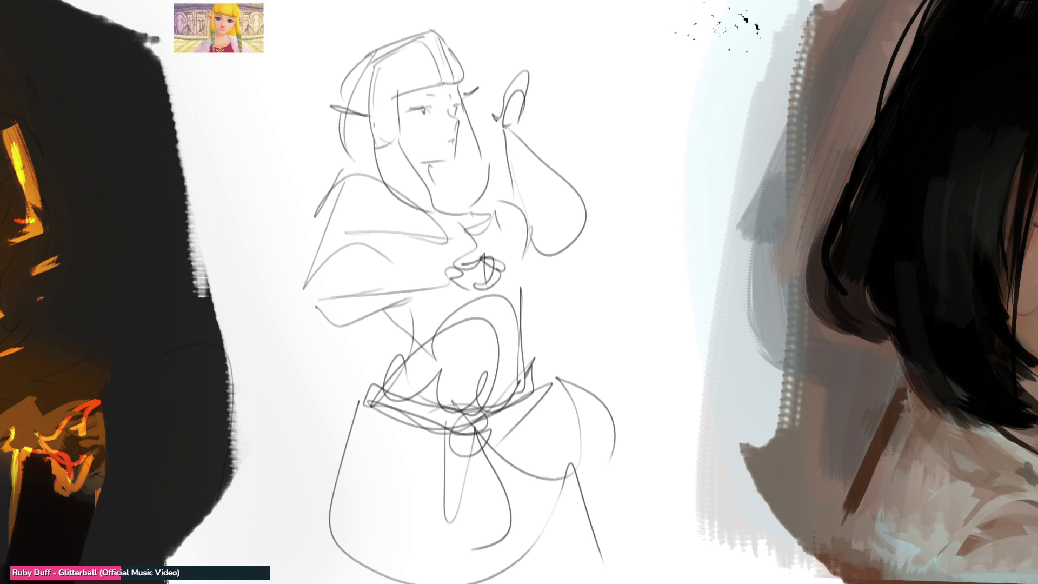
Add wavy side hair strands by the head and shoulder, then mirror the sketch horizontally
{"action": "left_click_drag", "start_coordinate": [336, 115], "coordinate": [329, 131]}
{"action": "left_click_drag", "start_coordinate": [312, 174], "coordinate": [320, 255]}
{"action": "left_click_drag", "start_coordinate": [350, 329], "coordinate": [386, 338]}
{"action": "mouse_move", "coordinate": [358, 346]}
{"action": "left_mouse_down"}
{"action": "mouse_move", "coordinate": [344, 362]}
{"action": "mouse_move", "coordinate": [361, 378]}
{"action": "left_mouse_up"}
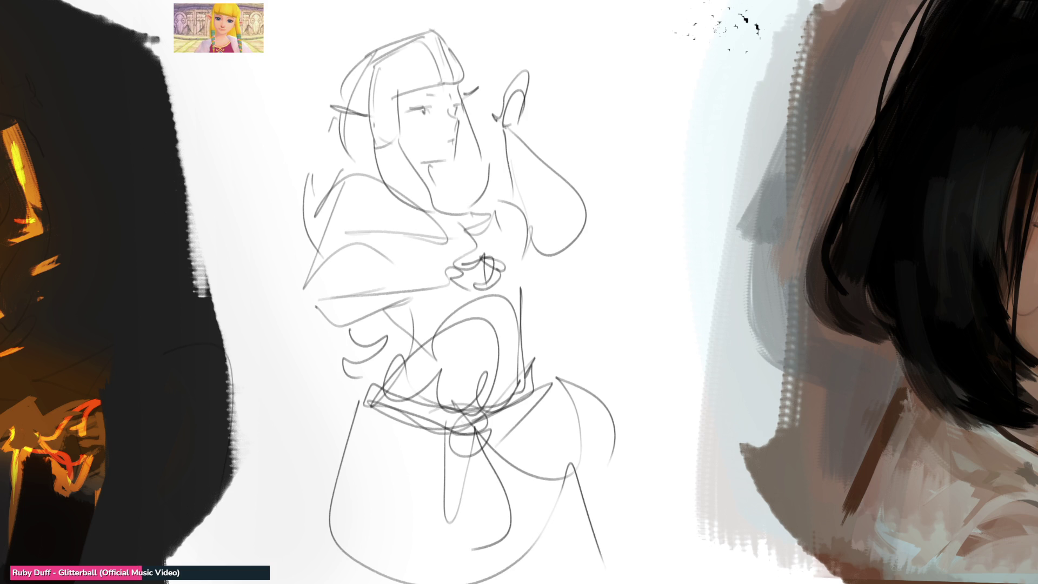
{"action": "left_click_drag", "start_coordinate": [303, 219], "coordinate": [276, 299]}
{"action": "left_click_drag", "start_coordinate": [282, 310], "coordinate": [320, 323]}
{"action": "left_click_drag", "start_coordinate": [393, 52], "coordinate": [423, 36]}
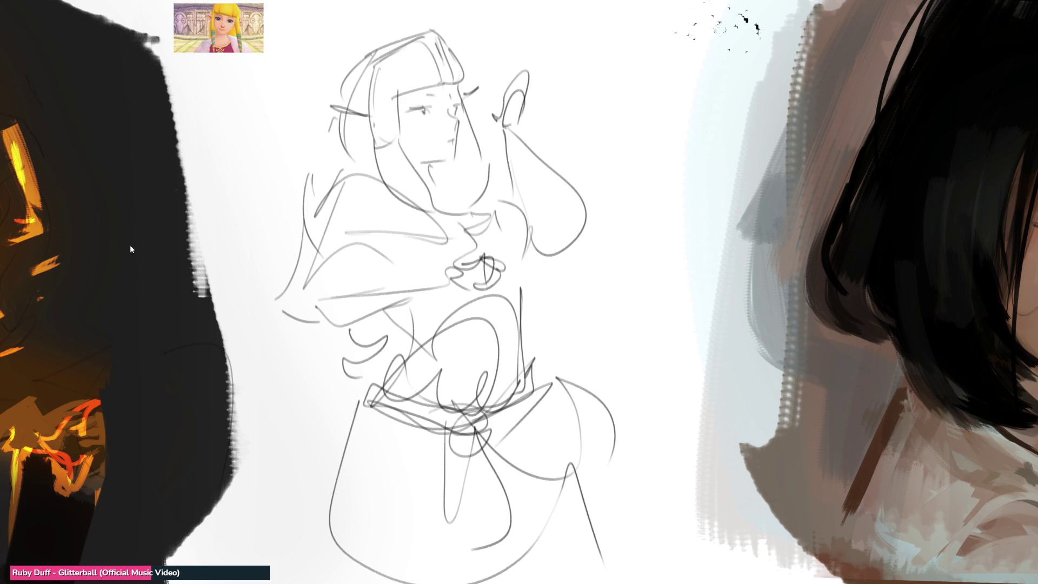
{"action": "key", "text": "m"}
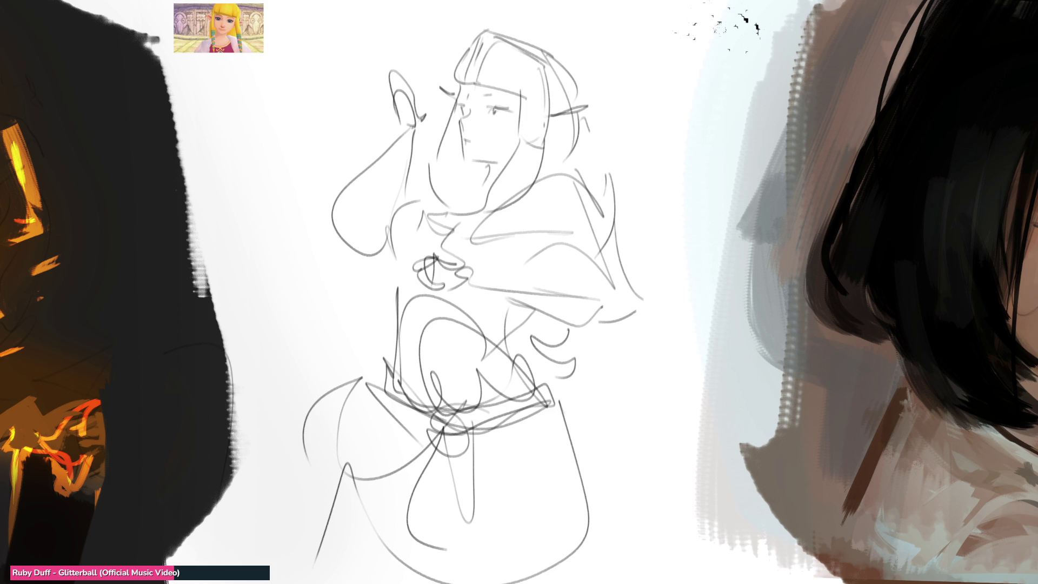
Soft-erase the sketch lines, then scale the sketch down and move it up with Ctrl+T
{"action": "mouse_move", "coordinate": [612, 51]}
{"action": "left_mouse_down"}
{"action": "mouse_move", "coordinate": [445, 301]}
{"action": "mouse_move", "coordinate": [560, 51]}
{"action": "mouse_move", "coordinate": [388, 310]}
{"action": "mouse_move", "coordinate": [648, 497]}
{"action": "mouse_move", "coordinate": [486, 533]}
{"action": "mouse_move", "coordinate": [537, 336]}
{"action": "left_mouse_up"}
{"action": "key", "text": "ctrl+t"}
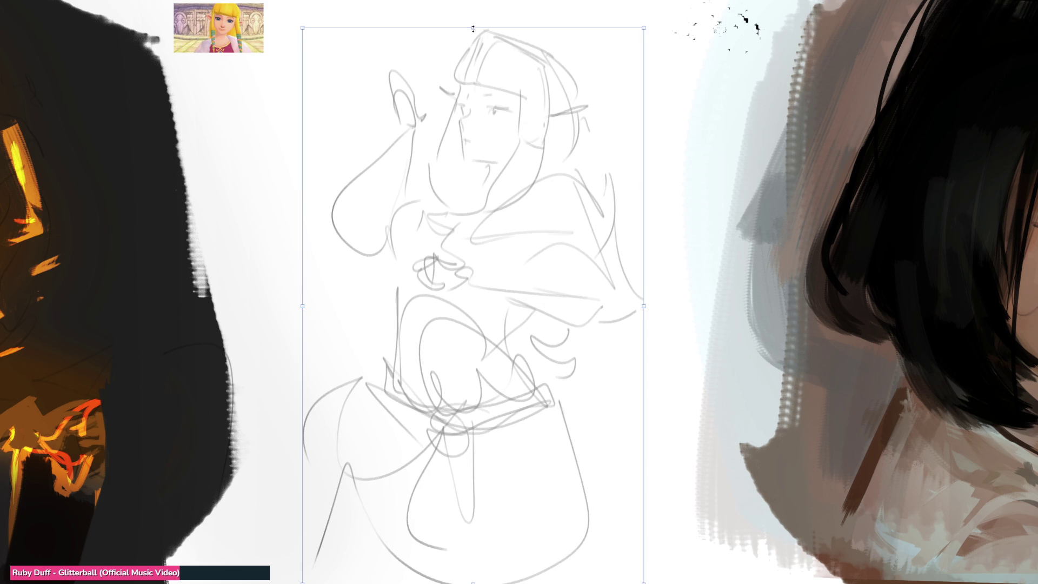
{"action": "left_click_drag", "start_coordinate": [473, 29], "coordinate": [474, 180]}
{"action": "left_click_drag", "start_coordinate": [503, 304], "coordinate": [498, 137]}
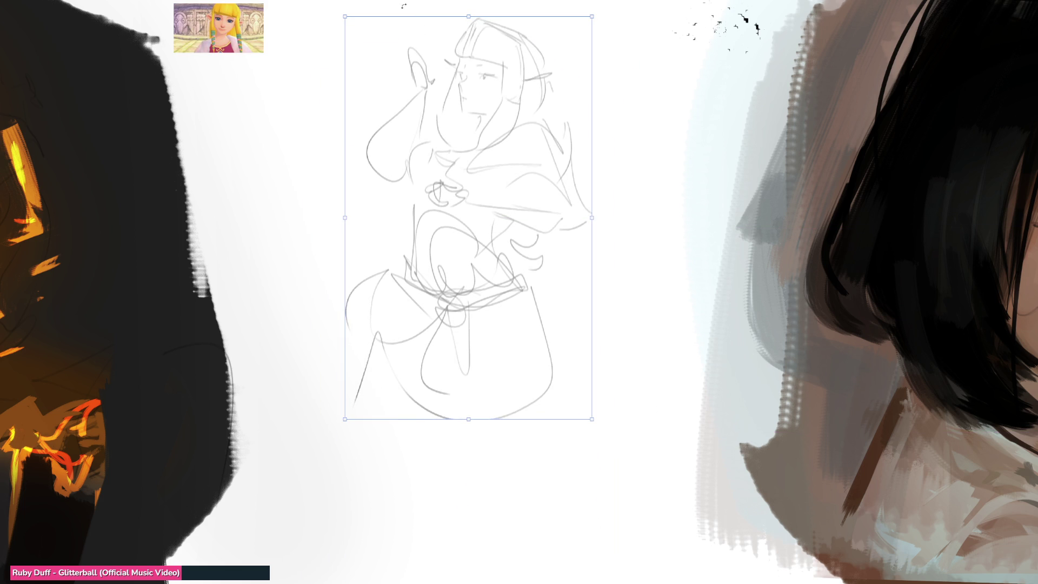
{"action": "key", "text": "Return"}
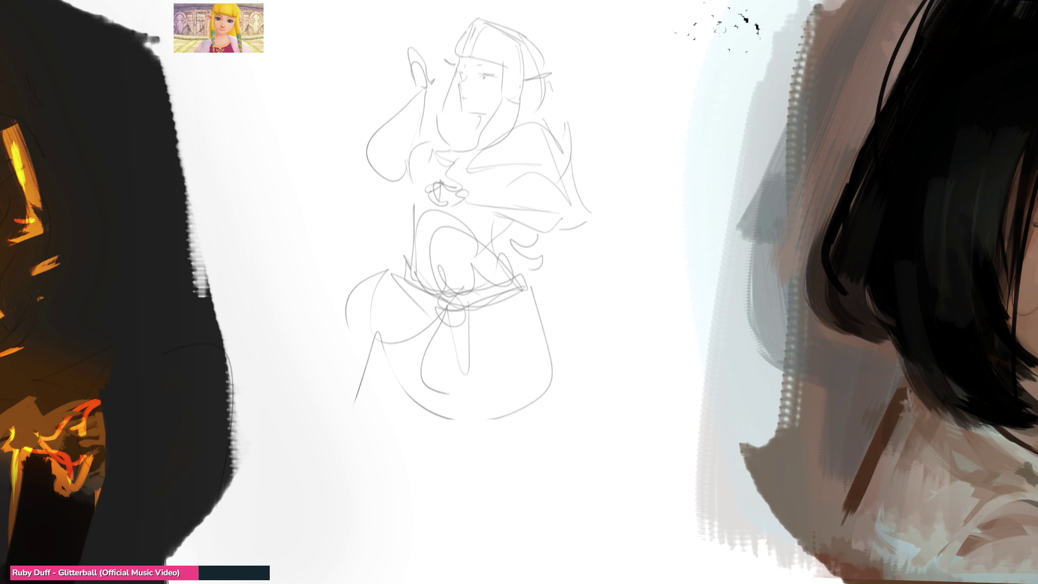
{"action": "key", "text": "e"}
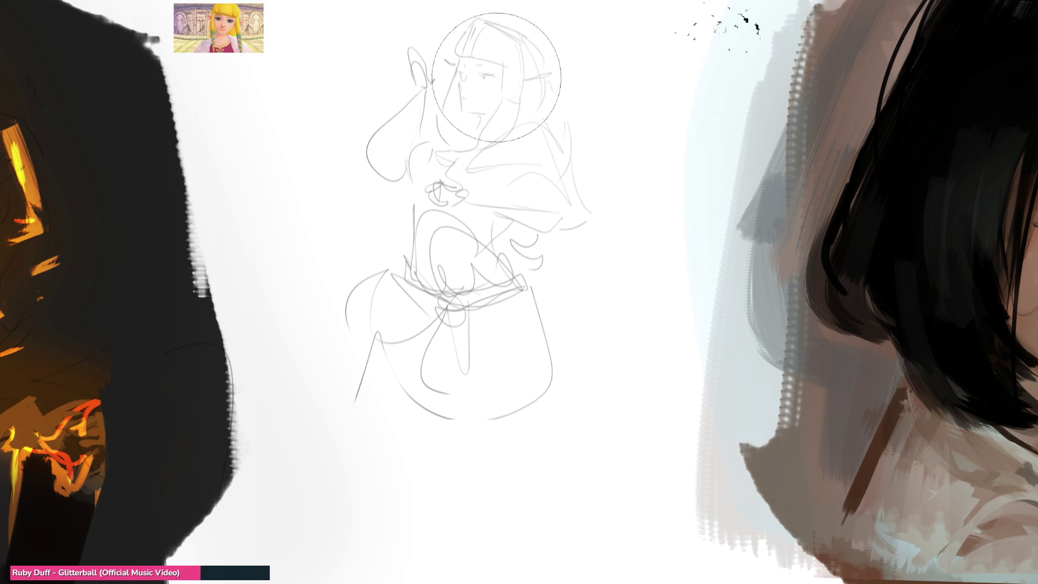
With a fine pencil, ink the head outline, a closed smiling eye and the bangs
{"action": "key", "text": "e"}
{"action": "mouse_move", "coordinate": [452, 54]}
{"action": "left_mouse_down"}
{"action": "mouse_move", "coordinate": [446, 103]}
{"action": "mouse_move", "coordinate": [490, 30]}
{"action": "mouse_move", "coordinate": [510, 97]}
{"action": "left_mouse_up"}
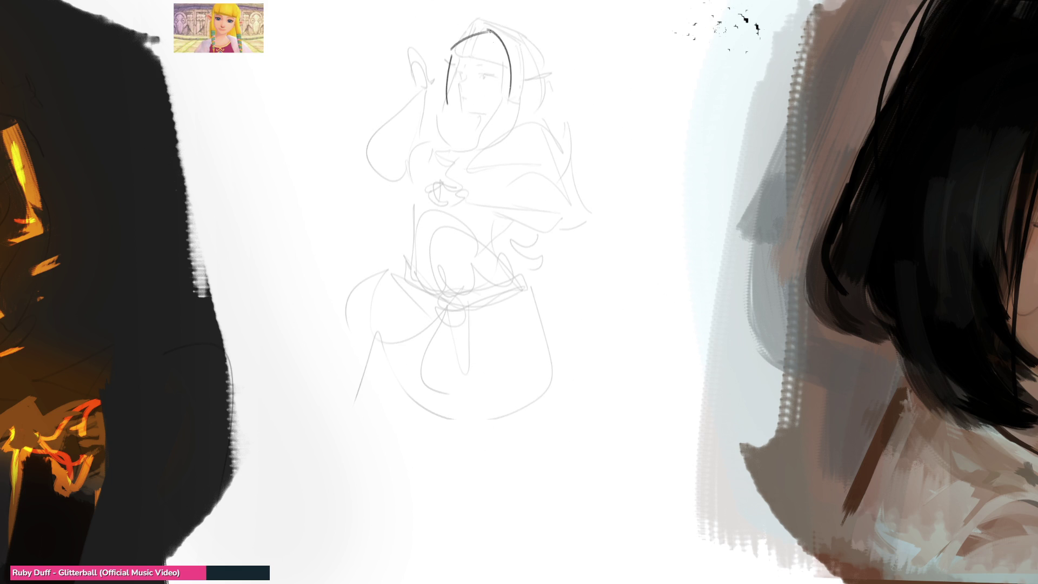
{"action": "mouse_move", "coordinate": [456, 71]}
{"action": "left_mouse_down"}
{"action": "mouse_move", "coordinate": [507, 87]}
{"action": "mouse_move", "coordinate": [498, 57]}
{"action": "mouse_move", "coordinate": [463, 60]}
{"action": "left_mouse_up"}
{"action": "left_click_drag", "start_coordinate": [441, 42], "coordinate": [500, 57]}
{"action": "left_click_drag", "start_coordinate": [505, 32], "coordinate": [516, 130]}
{"action": "left_click_drag", "start_coordinate": [519, 22], "coordinate": [524, 119]}
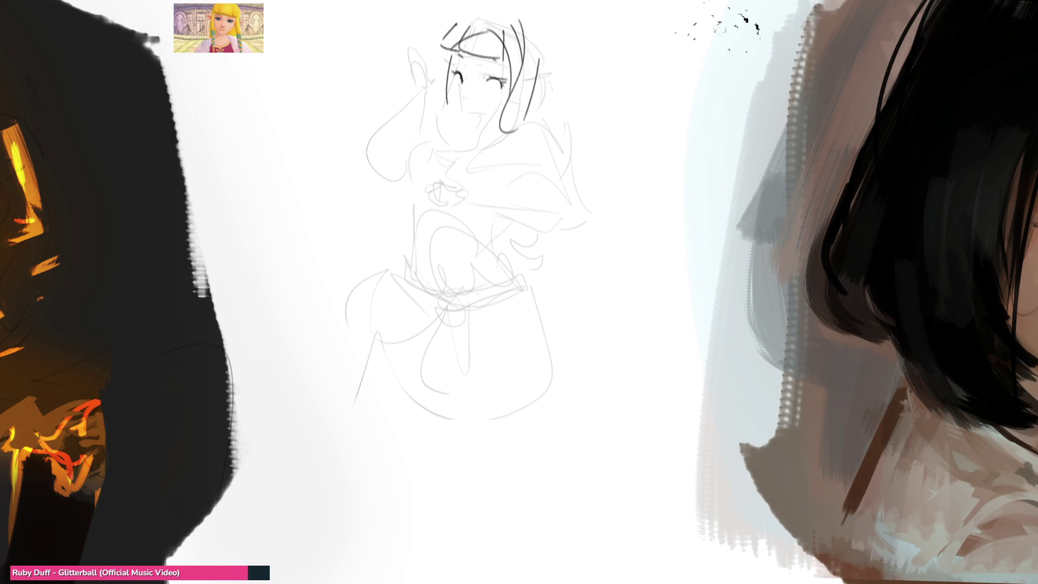
Add right-side hair strands, redraw the face side and chin, and outline the right hair with kiss marks
{"action": "mouse_move", "coordinate": [519, 51]}
{"action": "left_mouse_down"}
{"action": "mouse_move", "coordinate": [500, 146]}
{"action": "mouse_move", "coordinate": [514, 165]}
{"action": "left_mouse_up"}
{"action": "left_click_drag", "start_coordinate": [533, 73], "coordinate": [514, 170]}
{"action": "left_click_drag", "start_coordinate": [454, 35], "coordinate": [443, 157]}
{"action": "mouse_move", "coordinate": [450, 102]}
{"action": "left_mouse_down"}
{"action": "mouse_move", "coordinate": [468, 121]}
{"action": "mouse_move", "coordinate": [492, 124]}
{"action": "left_mouse_up"}
{"action": "key", "text": "ctrl+z"}
{"action": "mouse_move", "coordinate": [450, 57]}
{"action": "left_mouse_down"}
{"action": "mouse_move", "coordinate": [475, 125]}
{"action": "mouse_move", "coordinate": [494, 124]}
{"action": "left_mouse_up"}
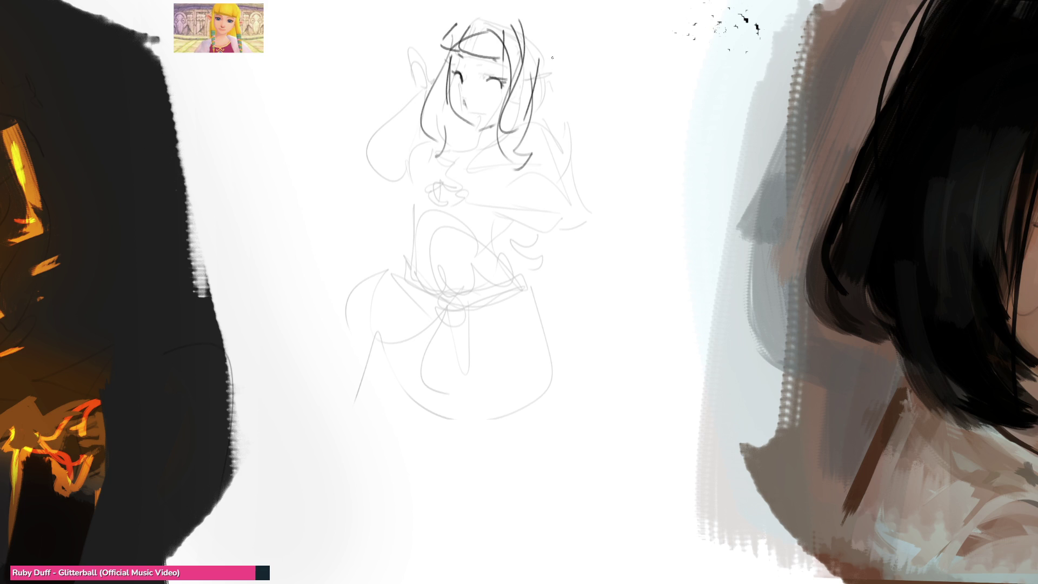
{"action": "mouse_move", "coordinate": [464, 20]}
{"action": "left_mouse_down"}
{"action": "mouse_move", "coordinate": [487, 1]}
{"action": "mouse_move", "coordinate": [554, 71]}
{"action": "left_mouse_up"}
{"action": "mouse_move", "coordinate": [550, 18]}
{"action": "left_mouse_down"}
{"action": "mouse_move", "coordinate": [535, 132]}
{"action": "mouse_move", "coordinate": [613, 189]}
{"action": "mouse_move", "coordinate": [641, 168]}
{"action": "left_mouse_up"}
{"action": "left_click_drag", "start_coordinate": [645, 163], "coordinate": [676, 176]}
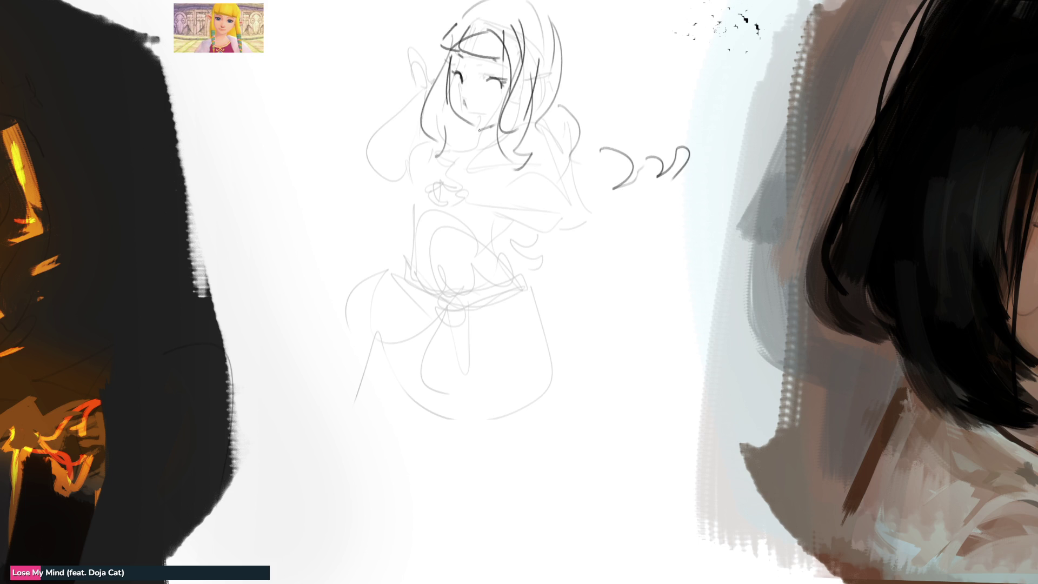
Draw the neck below the chin and try collar lines, undoing the ones that don't fit
{"action": "left_click_drag", "start_coordinate": [484, 133], "coordinate": [483, 145]}
{"action": "left_click_drag", "start_coordinate": [490, 139], "coordinate": [494, 147]}
{"action": "mouse_move", "coordinate": [453, 157]}
{"action": "left_mouse_down"}
{"action": "mouse_move", "coordinate": [493, 183]}
{"action": "mouse_move", "coordinate": [474, 162]}
{"action": "mouse_move", "coordinate": [460, 200]}
{"action": "mouse_move", "coordinate": [508, 163]}
{"action": "mouse_move", "coordinate": [464, 146]}
{"action": "mouse_move", "coordinate": [506, 164]}
{"action": "mouse_move", "coordinate": [422, 188]}
{"action": "left_mouse_up"}
{"action": "key", "text": "ctrl+z"}
{"action": "key", "text": "ctrl+z"}
{"action": "key", "text": "ctrl+z"}
{"action": "key", "text": "ctrl+z"}
{"action": "key", "text": "ctrl+z"}
{"action": "key", "text": "ctrl+z"}
{"action": "key", "text": "ctrl+z"}
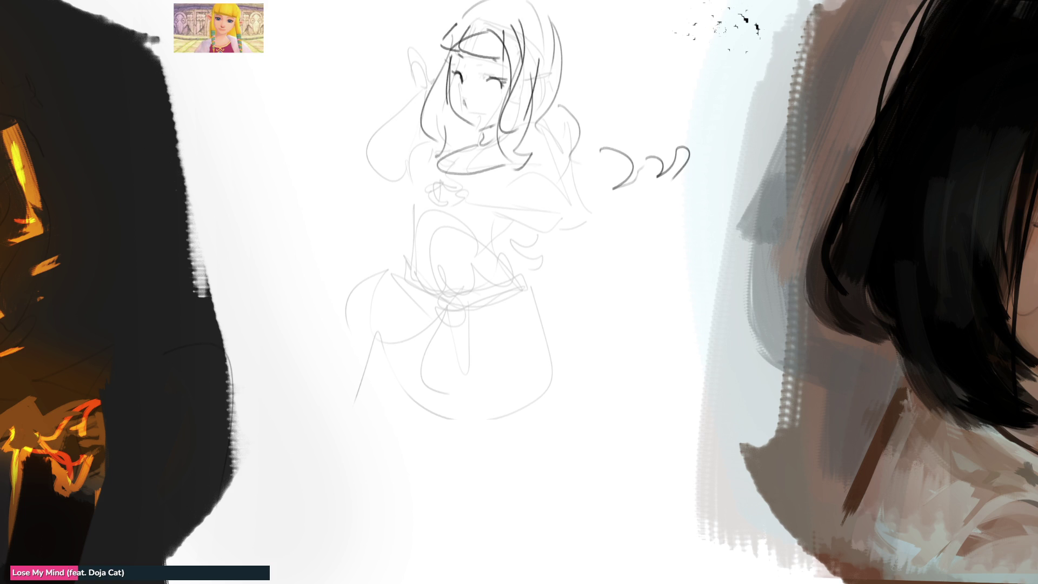
{"action": "left_click_drag", "start_coordinate": [509, 138], "coordinate": [484, 190]}
{"action": "key", "text": "ctrl+z"}
Redraw a longer collar line, add a pendant below it, and start the forearm across the chest
{"action": "left_click_drag", "start_coordinate": [514, 134], "coordinate": [453, 181]}
{"action": "mouse_move", "coordinate": [447, 186]}
{"action": "left_mouse_down"}
{"action": "mouse_move", "coordinate": [459, 192]}
{"action": "mouse_move", "coordinate": [431, 190]}
{"action": "mouse_move", "coordinate": [433, 218]}
{"action": "mouse_move", "coordinate": [450, 219]}
{"action": "mouse_move", "coordinate": [464, 194]}
{"action": "mouse_move", "coordinate": [467, 211]}
{"action": "mouse_move", "coordinate": [451, 227]}
{"action": "mouse_move", "coordinate": [472, 196]}
{"action": "mouse_move", "coordinate": [552, 203]}
{"action": "left_mouse_up"}
{"action": "key", "text": "ctrl+z"}
{"action": "key", "text": "ctrl+z"}
{"action": "left_click_drag", "start_coordinate": [551, 211], "coordinate": [550, 236]}
Draw the forearm across the chest, the shoulder and sleeve curves, and the chest's left side
{"action": "mouse_move", "coordinate": [448, 225]}
{"action": "left_mouse_down"}
{"action": "mouse_move", "coordinate": [581, 250]}
{"action": "mouse_move", "coordinate": [564, 216]}
{"action": "left_mouse_up"}
{"action": "left_click_drag", "start_coordinate": [560, 214], "coordinate": [582, 232]}
{"action": "mouse_move", "coordinate": [546, 123]}
{"action": "left_mouse_down"}
{"action": "mouse_move", "coordinate": [590, 201]}
{"action": "mouse_move", "coordinate": [600, 260]}
{"action": "left_mouse_up"}
{"action": "left_click_drag", "start_coordinate": [575, 222], "coordinate": [589, 268]}
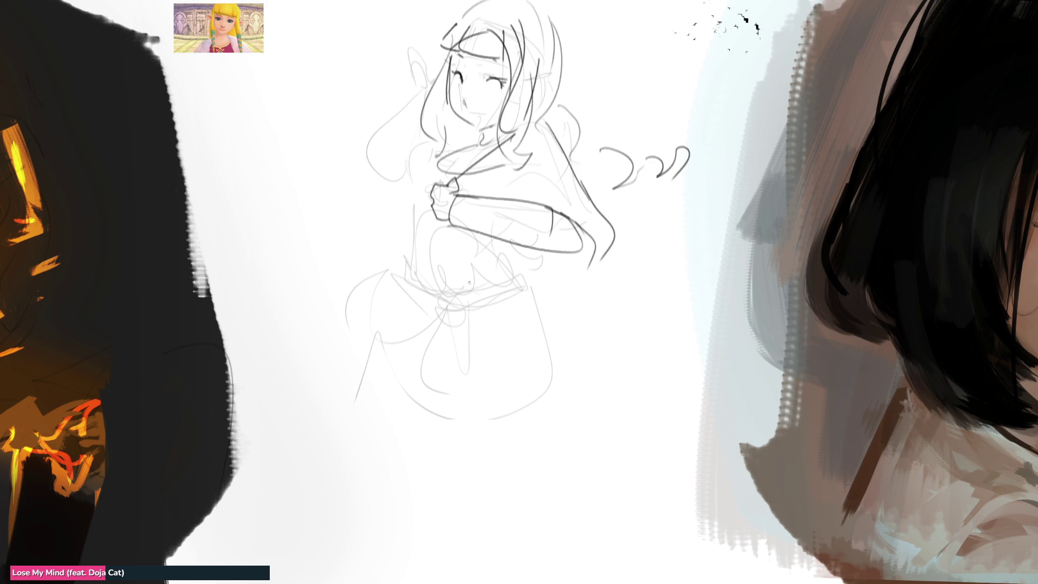
{"action": "mouse_move", "coordinate": [449, 223]}
{"action": "left_mouse_down"}
{"action": "mouse_move", "coordinate": [462, 244]}
{"action": "mouse_move", "coordinate": [562, 263]}
{"action": "mouse_move", "coordinate": [562, 272]}
{"action": "left_mouse_up"}
{"action": "left_click_drag", "start_coordinate": [567, 279], "coordinate": [590, 259]}
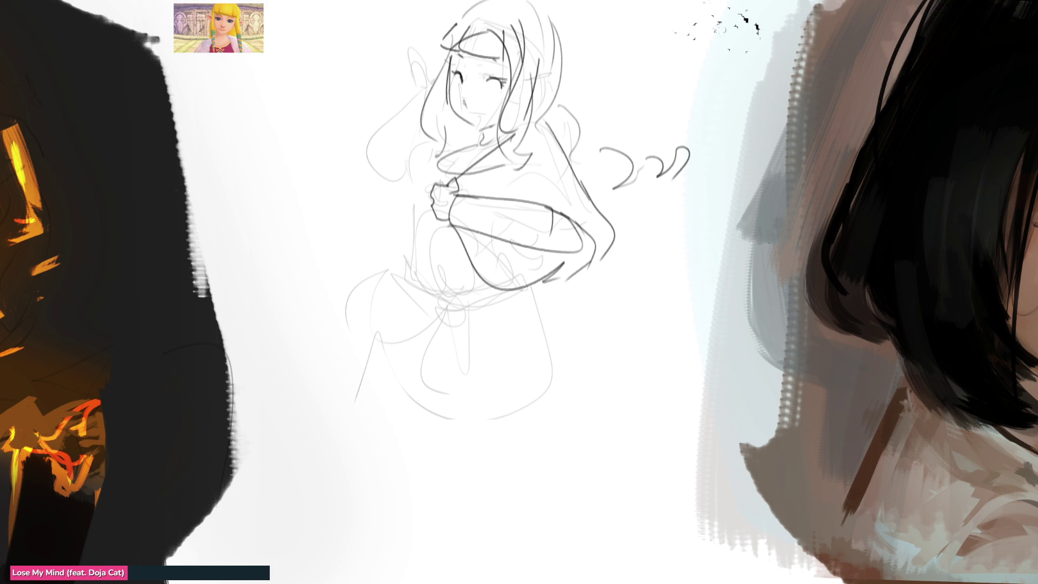
{"action": "left_click_drag", "start_coordinate": [444, 155], "coordinate": [429, 196]}
Add curls by the face and neck, then sketch the raised hand, forearm and outer sleeve
{"action": "mouse_move", "coordinate": [505, 104]}
{"action": "left_mouse_down"}
{"action": "mouse_move", "coordinate": [532, 115]}
{"action": "mouse_move", "coordinate": [502, 147]}
{"action": "mouse_move", "coordinate": [510, 175]}
{"action": "left_mouse_up"}
{"action": "mouse_move", "coordinate": [430, 108]}
{"action": "left_mouse_down"}
{"action": "mouse_move", "coordinate": [439, 85]}
{"action": "mouse_move", "coordinate": [427, 119]}
{"action": "mouse_move", "coordinate": [436, 153]}
{"action": "left_mouse_up"}
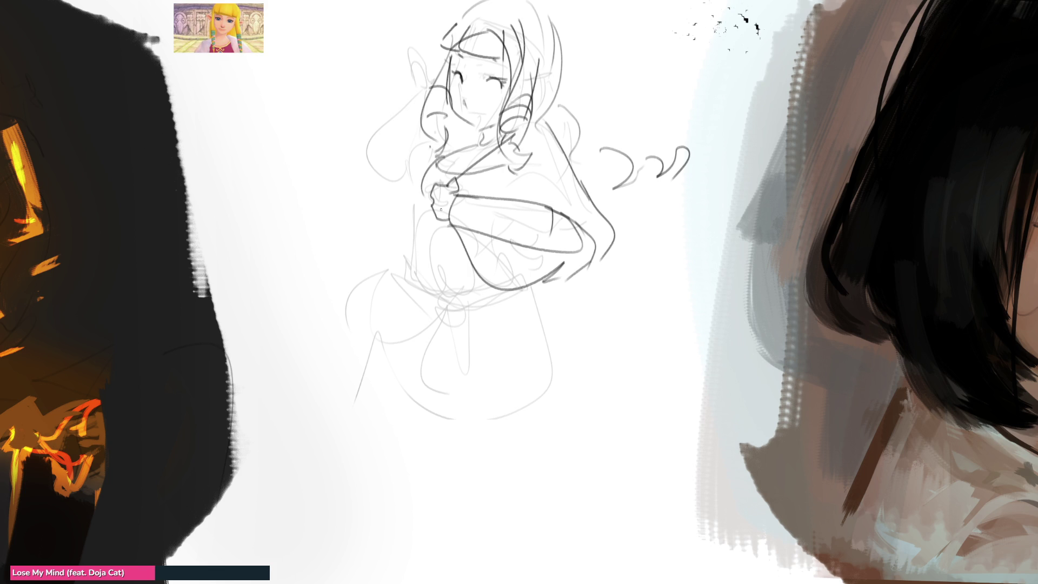
{"action": "left_click_drag", "start_coordinate": [371, 97], "coordinate": [408, 107]}
{"action": "mouse_move", "coordinate": [408, 102]}
{"action": "left_mouse_down"}
{"action": "mouse_move", "coordinate": [410, 110]}
{"action": "mouse_move", "coordinate": [415, 103]}
{"action": "mouse_move", "coordinate": [385, 88]}
{"action": "mouse_move", "coordinate": [402, 96]}
{"action": "mouse_move", "coordinate": [414, 125]}
{"action": "mouse_move", "coordinate": [366, 156]}
{"action": "mouse_move", "coordinate": [370, 178]}
{"action": "left_mouse_up"}
{"action": "mouse_move", "coordinate": [406, 138]}
{"action": "left_mouse_down"}
{"action": "mouse_move", "coordinate": [390, 181]}
{"action": "mouse_move", "coordinate": [392, 248]}
{"action": "left_mouse_up"}
{"action": "mouse_move", "coordinate": [362, 162]}
{"action": "left_mouse_down"}
{"action": "mouse_move", "coordinate": [350, 200]}
{"action": "mouse_move", "coordinate": [367, 240]}
{"action": "left_mouse_up"}
{"action": "left_click_drag", "start_coordinate": [405, 138], "coordinate": [470, 145]}
{"action": "left_click_drag", "start_coordinate": [393, 246], "coordinate": [401, 244]}
{"action": "left_click_drag", "start_coordinate": [429, 209], "coordinate": [420, 250]}
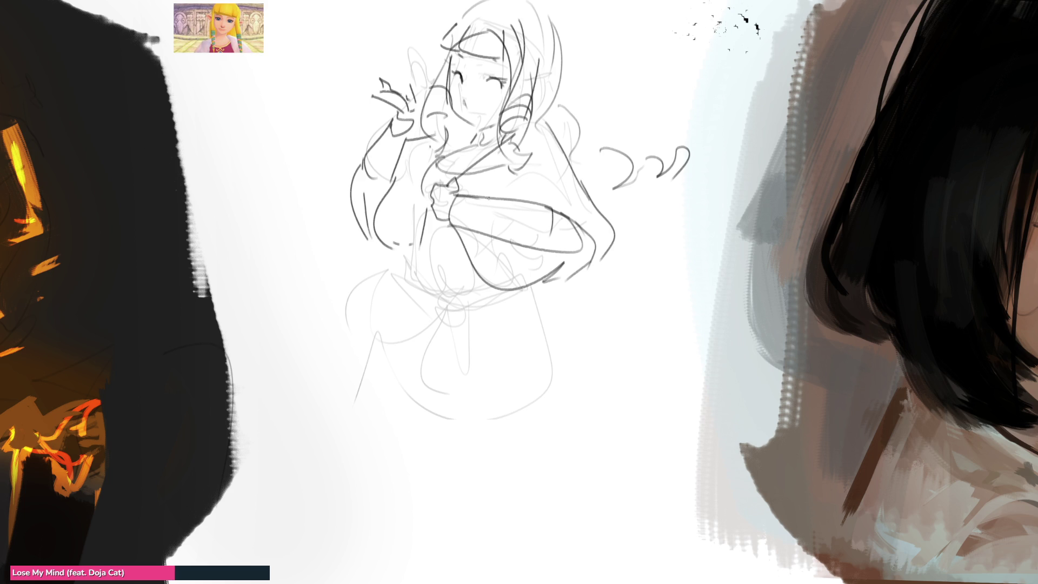
{"action": "left_click_drag", "start_coordinate": [449, 176], "coordinate": [415, 256]}
{"action": "key", "text": "ctrl+z"}
{"action": "key", "text": "ctrl+z"}
Draw the waist curve and shape the lower hand along the waist line
{"action": "mouse_move", "coordinate": [406, 263]}
{"action": "left_mouse_down"}
{"action": "mouse_move", "coordinate": [444, 288]}
{"action": "mouse_move", "coordinate": [401, 300]}
{"action": "mouse_move", "coordinate": [391, 332]}
{"action": "left_mouse_up"}
{"action": "mouse_move", "coordinate": [403, 301]}
{"action": "left_mouse_down"}
{"action": "mouse_move", "coordinate": [418, 318]}
{"action": "mouse_move", "coordinate": [491, 288]}
{"action": "left_mouse_up"}
{"action": "left_click_drag", "start_coordinate": [395, 348], "coordinate": [541, 299]}
{"action": "key", "text": "ctrl+z"}
{"action": "key", "text": "ctrl+z"}
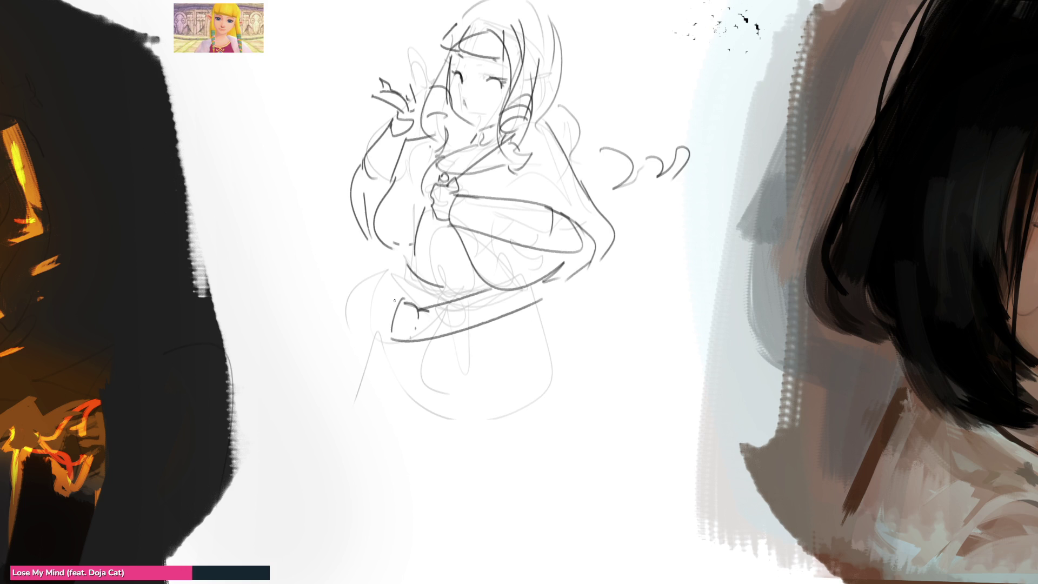
{"action": "left_click_drag", "start_coordinate": [399, 299], "coordinate": [381, 312]}
Try out curves left of the lower body, undoing the stray strokes
{"action": "left_click_drag", "start_coordinate": [383, 328], "coordinate": [303, 379]}
{"action": "left_click_drag", "start_coordinate": [380, 361], "coordinate": [373, 369]}
{"action": "key", "text": "ctrl+z"}
{"action": "key", "text": "ctrl+z"}
{"action": "left_click_drag", "start_coordinate": [319, 318], "coordinate": [372, 339]}
{"action": "left_click_drag", "start_coordinate": [317, 300], "coordinate": [318, 382]}
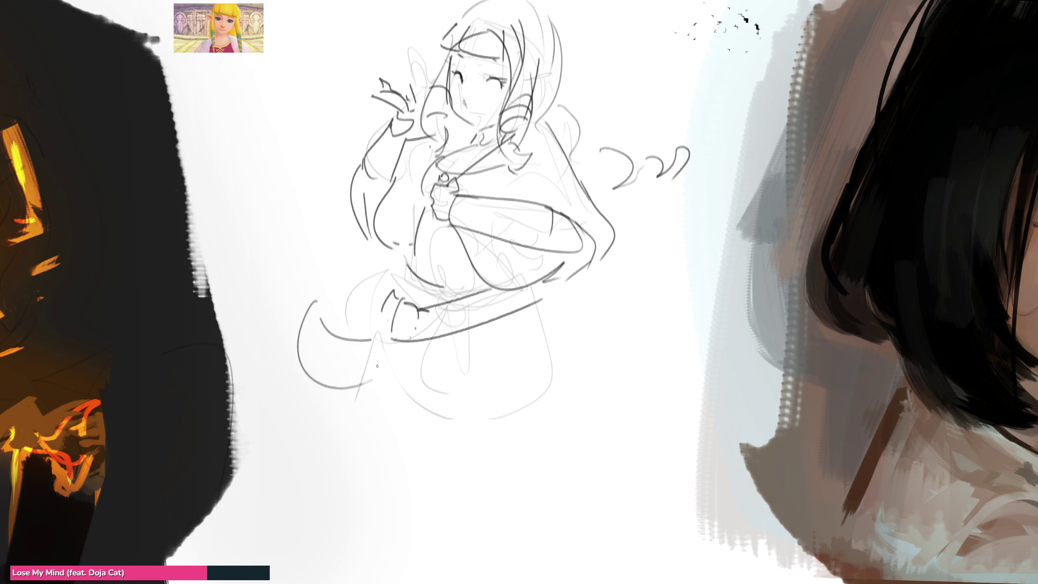
{"action": "key", "text": "ctrl+z"}
{"action": "key", "text": "ctrl+z"}
{"action": "mouse_move", "coordinate": [402, 340]}
{"action": "left_mouse_down"}
{"action": "mouse_move", "coordinate": [325, 381]}
{"action": "mouse_move", "coordinate": [324, 361]}
{"action": "mouse_move", "coordinate": [314, 406]}
{"action": "mouse_move", "coordinate": [338, 436]}
{"action": "left_mouse_up"}
{"action": "left_click_drag", "start_coordinate": [332, 387], "coordinate": [350, 431]}
{"action": "key", "text": "ctrl+z"}
{"action": "key", "text": "ctrl+z"}
{"action": "key", "text": "ctrl+z"}
{"action": "key", "text": "ctrl+z"}
{"action": "key", "text": "ctrl+z"}
Draw the long U-shaped skirt outline with its bottom and right side
{"action": "mouse_move", "coordinate": [431, 340]}
{"action": "left_mouse_down"}
{"action": "mouse_move", "coordinate": [441, 370]}
{"action": "mouse_move", "coordinate": [537, 427]}
{"action": "left_mouse_up"}
{"action": "left_click_drag", "start_coordinate": [547, 301], "coordinate": [572, 411]}
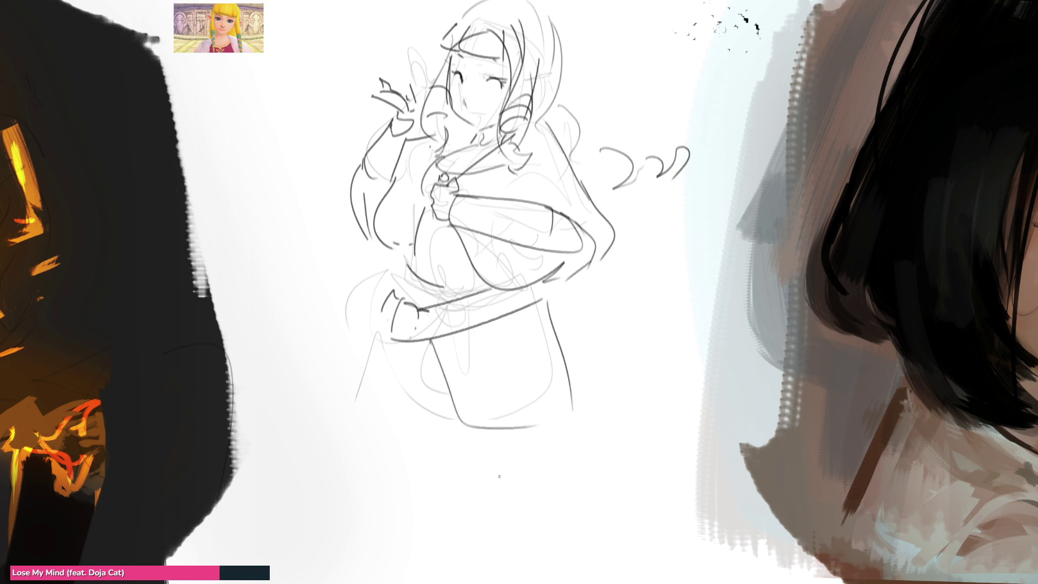
{"action": "left_click_drag", "start_coordinate": [378, 332], "coordinate": [548, 563]}
{"action": "key", "text": "ctrl+z"}
{"action": "left_click_drag", "start_coordinate": [380, 333], "coordinate": [564, 539]}
{"action": "left_click_drag", "start_coordinate": [577, 429], "coordinate": [606, 537]}
{"action": "mouse_move", "coordinate": [385, 372]}
{"action": "left_mouse_down"}
{"action": "mouse_move", "coordinate": [469, 563]}
{"action": "mouse_move", "coordinate": [595, 552]}
{"action": "left_mouse_up"}
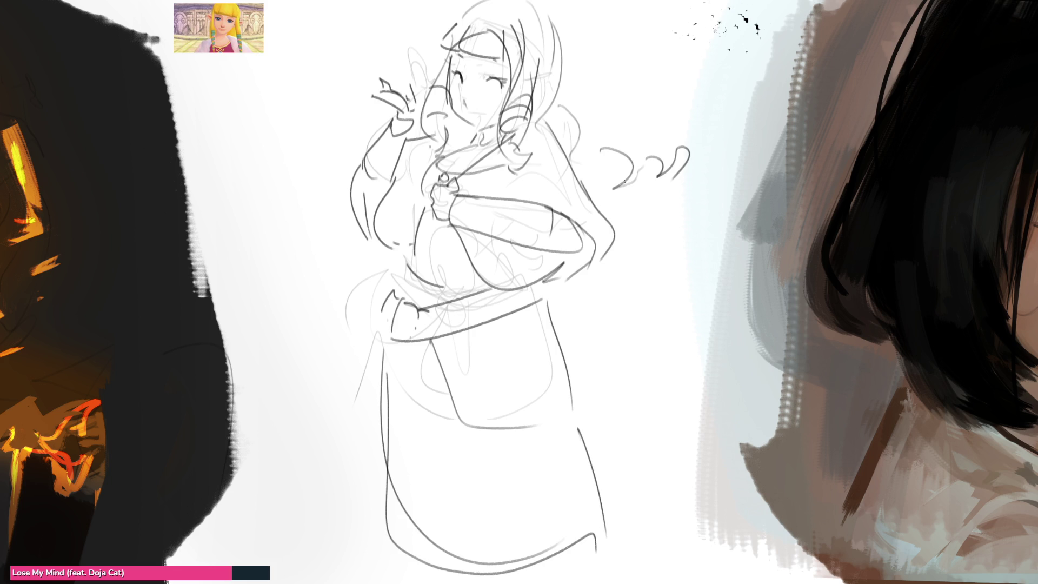
Sketch the hip curve, long lines down the skirt and the hanging hand's fingers
{"action": "left_click_drag", "start_coordinate": [392, 334], "coordinate": [454, 396]}
{"action": "left_click_drag", "start_coordinate": [413, 352], "coordinate": [487, 401]}
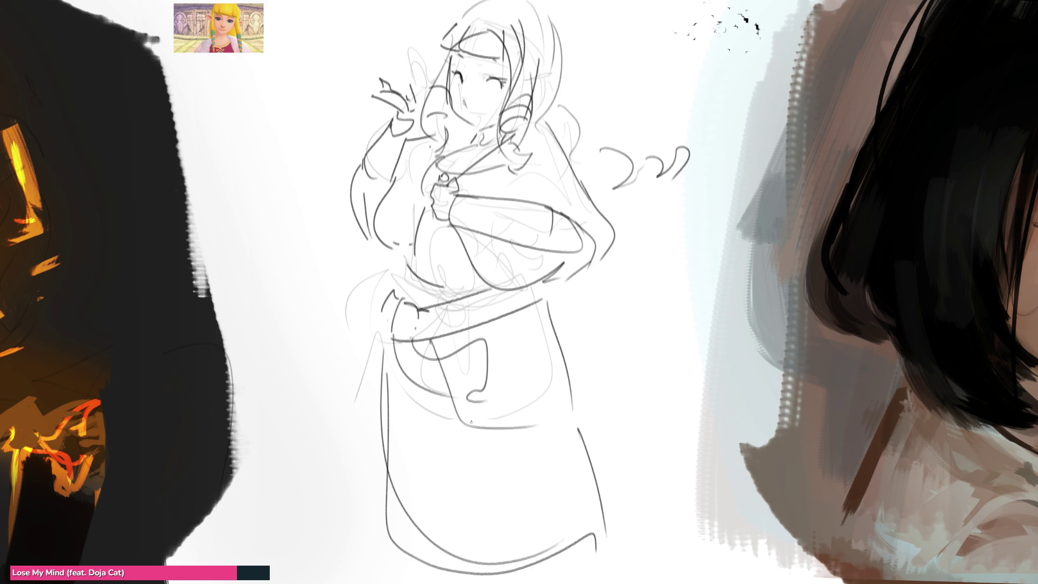
{"action": "key", "text": "ctrl+z"}
{"action": "key", "text": "ctrl+z"}
{"action": "left_click_drag", "start_coordinate": [389, 338], "coordinate": [435, 488]}
{"action": "mouse_move", "coordinate": [439, 463]}
{"action": "left_mouse_down"}
{"action": "mouse_move", "coordinate": [443, 483]}
{"action": "mouse_move", "coordinate": [459, 478]}
{"action": "left_mouse_up"}
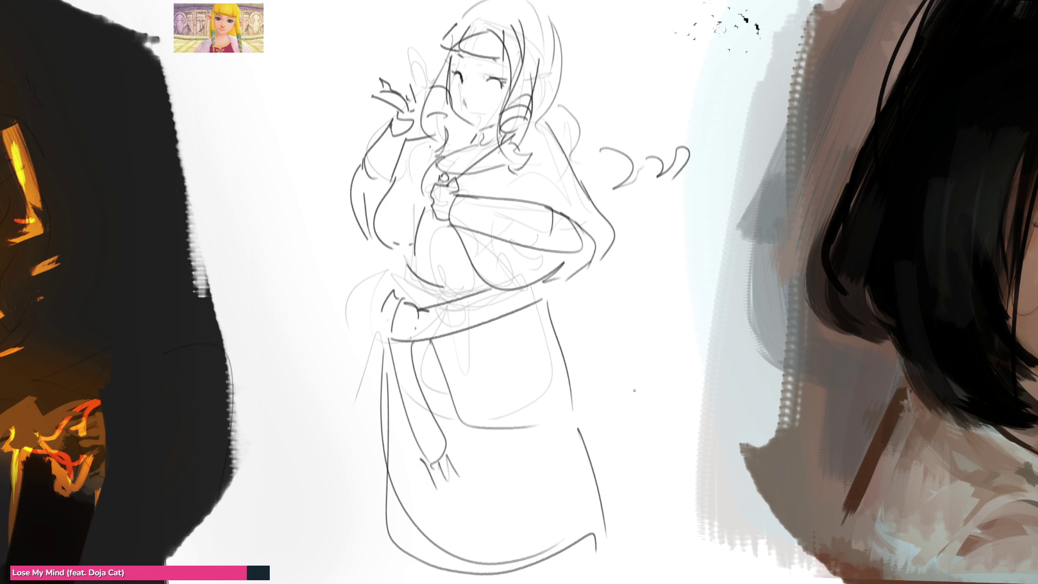
Add long flowing curls right of the head and draw the dress hem curve
{"action": "mouse_move", "coordinate": [549, 26]}
{"action": "left_mouse_down"}
{"action": "mouse_move", "coordinate": [600, 189]}
{"action": "mouse_move", "coordinate": [659, 231]}
{"action": "left_mouse_up"}
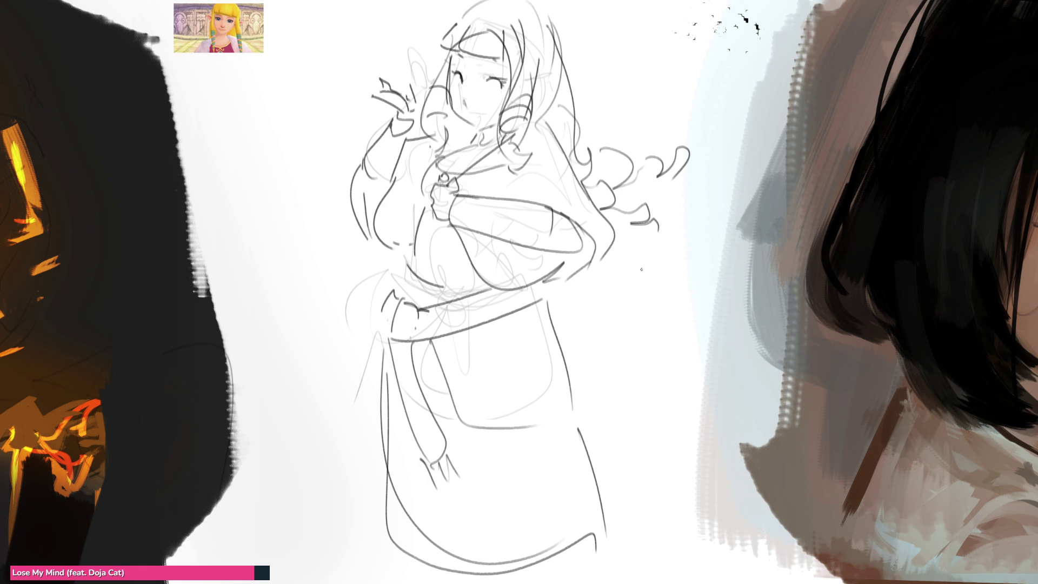
{"action": "mouse_move", "coordinate": [402, 550]}
{"action": "left_mouse_down"}
{"action": "mouse_move", "coordinate": [445, 583]}
{"action": "mouse_move", "coordinate": [588, 535]}
{"action": "left_mouse_up"}
{"action": "left_click_drag", "start_coordinate": [433, 549], "coordinate": [447, 574]}
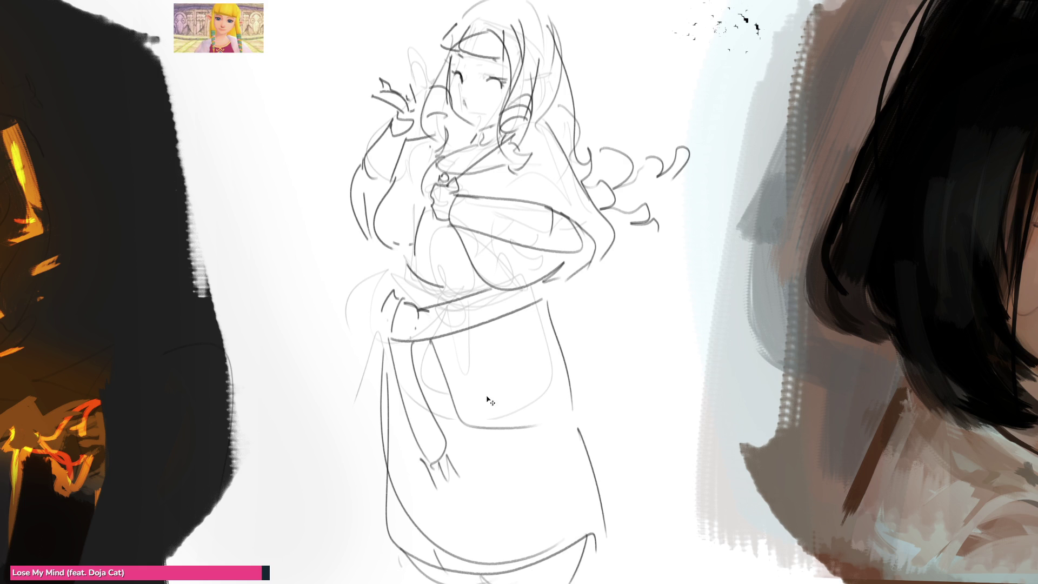
Scale the whole sketch down and move it upward with Ctrl+T
{"action": "key", "text": "ctrl+t"}
{"action": "left_click_drag", "start_coordinate": [518, 1], "coordinate": [518, 112]}
{"action": "left_click_drag", "start_coordinate": [463, 244], "coordinate": [450, 142]}
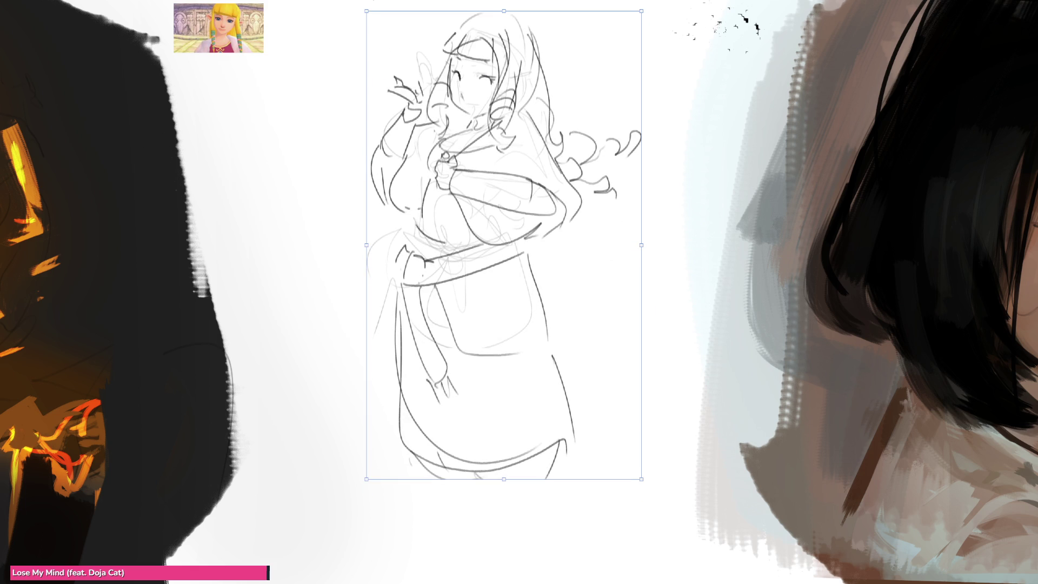
Commit the resize and extend the head and right-side hair lines
{"action": "key", "text": "Return"}
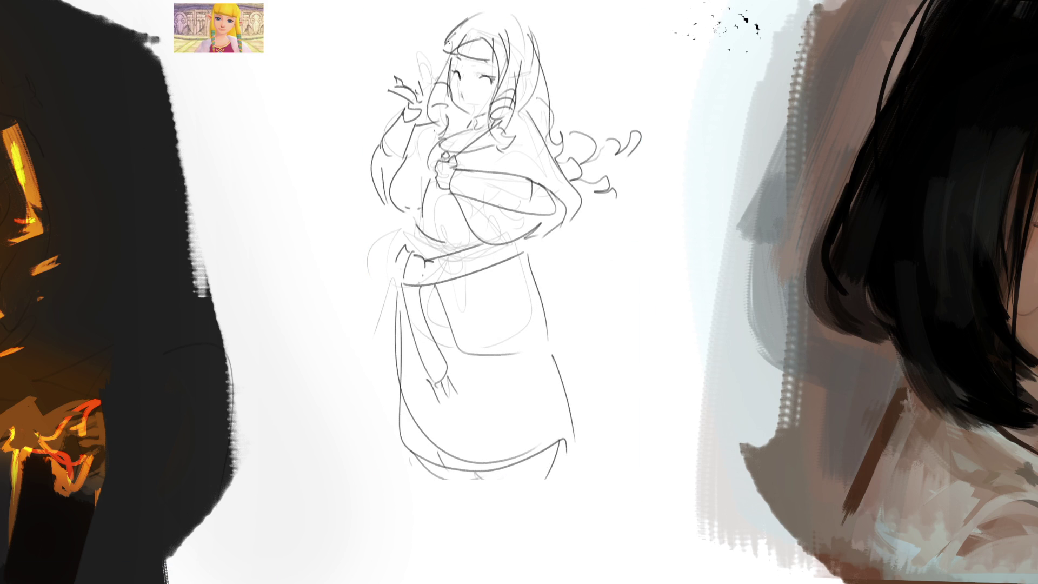
{"action": "mouse_move", "coordinate": [463, 22]}
{"action": "left_mouse_down"}
{"action": "mouse_move", "coordinate": [513, 9]}
{"action": "mouse_move", "coordinate": [552, 69]}
{"action": "mouse_move", "coordinate": [548, 96]}
{"action": "left_mouse_up"}
{"action": "key", "text": "ctrl+z"}
{"action": "left_click_drag", "start_coordinate": [523, 15], "coordinate": [543, 75]}
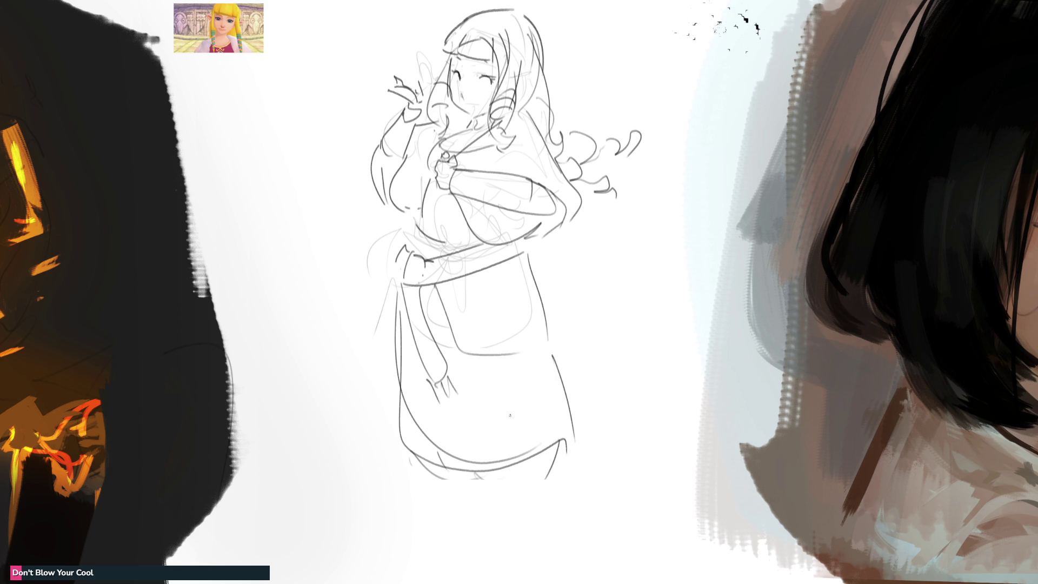
Draw the lower legs and boots below the skirt, then start the forehead bangs
{"action": "mouse_move", "coordinate": [437, 473]}
{"action": "left_mouse_down"}
{"action": "mouse_move", "coordinate": [471, 478]}
{"action": "mouse_move", "coordinate": [498, 560]}
{"action": "left_mouse_up"}
{"action": "mouse_move", "coordinate": [485, 478]}
{"action": "left_mouse_down"}
{"action": "mouse_move", "coordinate": [497, 557]}
{"action": "mouse_move", "coordinate": [531, 517]}
{"action": "mouse_move", "coordinate": [507, 560]}
{"action": "left_mouse_up"}
{"action": "mouse_move", "coordinate": [489, 484]}
{"action": "left_mouse_down"}
{"action": "mouse_move", "coordinate": [514, 485]}
{"action": "mouse_move", "coordinate": [537, 565]}
{"action": "left_mouse_up"}
{"action": "mouse_move", "coordinate": [464, 555]}
{"action": "left_mouse_down"}
{"action": "mouse_move", "coordinate": [457, 568]}
{"action": "mouse_move", "coordinate": [532, 566]}
{"action": "left_mouse_up"}
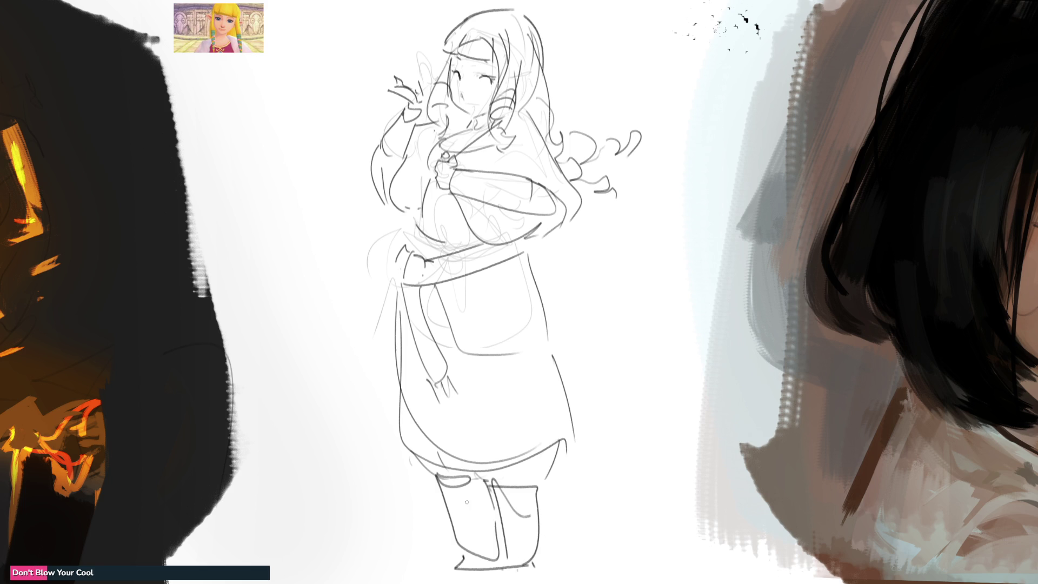
{"action": "left_click_drag", "start_coordinate": [423, 59], "coordinate": [423, 75]}
{"action": "left_click_drag", "start_coordinate": [466, 49], "coordinate": [490, 56]}
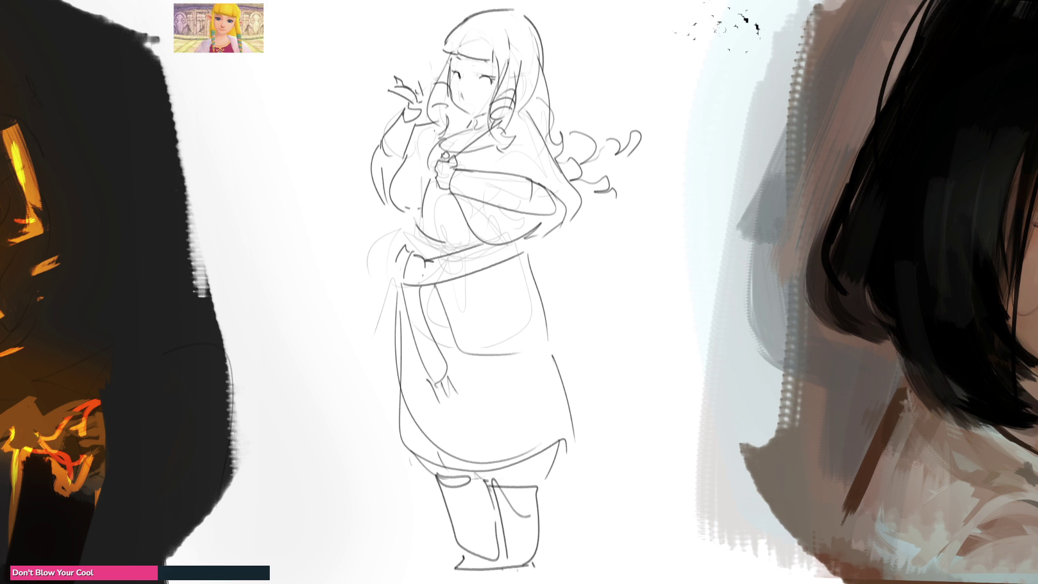
Fade the right-side curls, open the right eye and draw a small pouting mouth
{"action": "left_click_drag", "start_coordinate": [478, 152], "coordinate": [464, 150]}
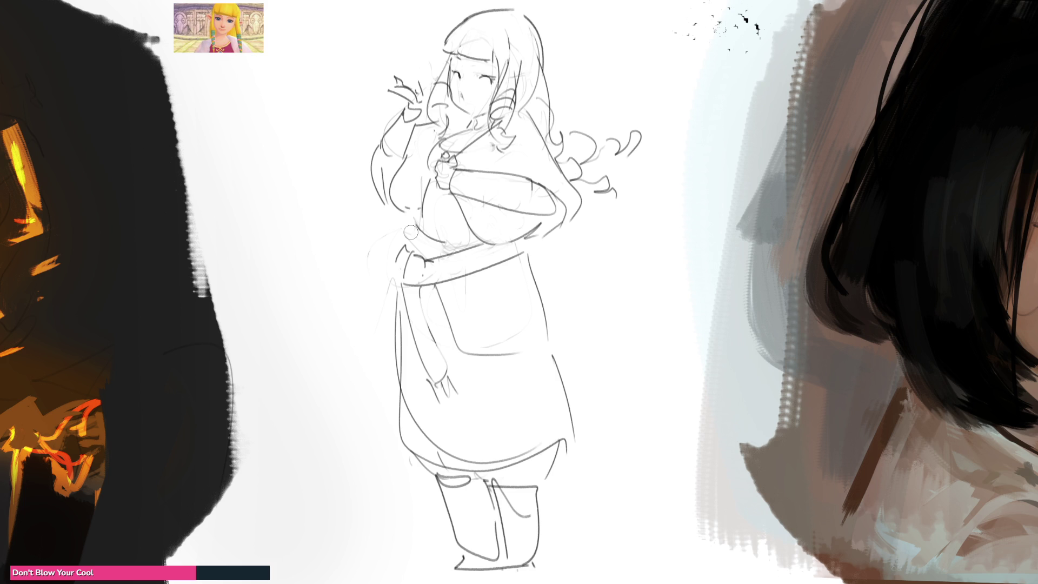
{"action": "mouse_move", "coordinate": [565, 134]}
{"action": "left_mouse_down"}
{"action": "mouse_move", "coordinate": [603, 147]}
{"action": "mouse_move", "coordinate": [631, 123]}
{"action": "left_mouse_up"}
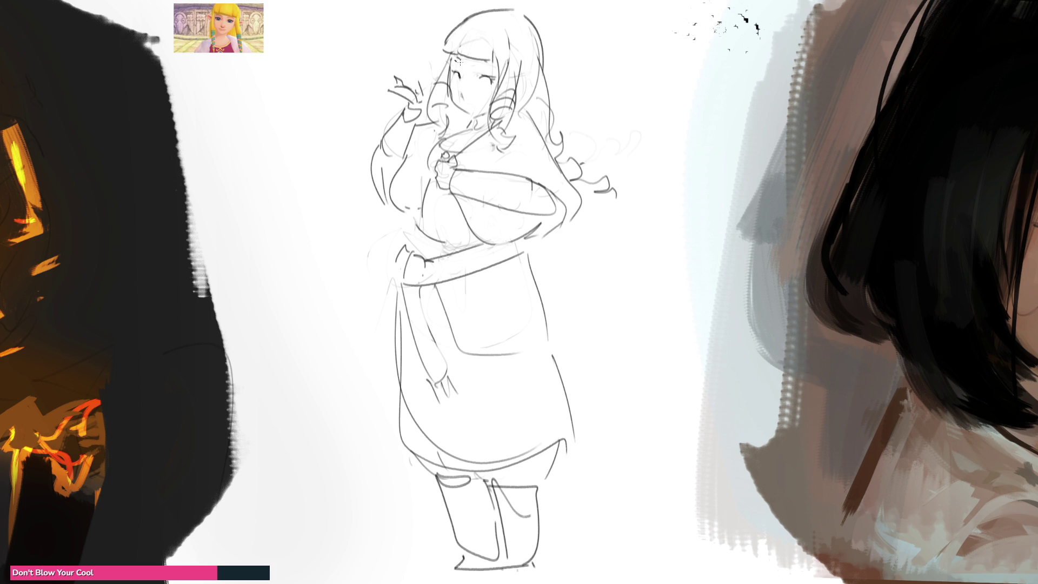
{"action": "left_click_drag", "start_coordinate": [474, 64], "coordinate": [486, 63]}
{"action": "left_click_drag", "start_coordinate": [457, 75], "coordinate": [492, 82]}
{"action": "mouse_move", "coordinate": [459, 88]}
{"action": "left_mouse_down"}
{"action": "mouse_move", "coordinate": [459, 100]}
{"action": "mouse_move", "coordinate": [458, 90]}
{"action": "left_mouse_up"}
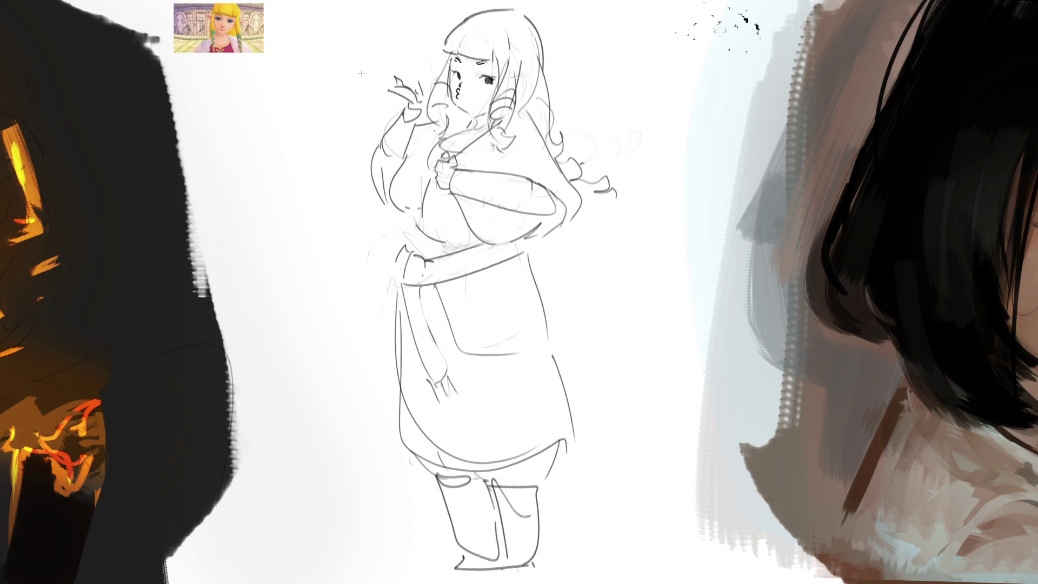
Draw a small heart beside the raised hand and redraw its fingers
{"action": "mouse_move", "coordinate": [360, 75]}
{"action": "left_mouse_down"}
{"action": "mouse_move", "coordinate": [374, 60]}
{"action": "mouse_move", "coordinate": [364, 74]}
{"action": "left_mouse_up"}
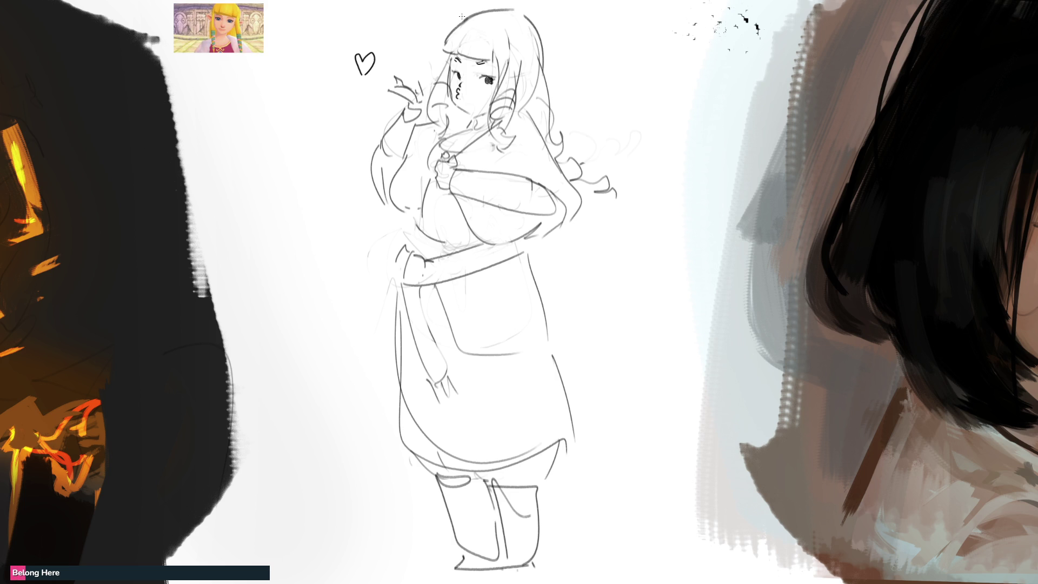
{"action": "left_click_drag", "start_coordinate": [375, 78], "coordinate": [405, 84]}
{"action": "left_click_drag", "start_coordinate": [388, 86], "coordinate": [411, 102]}
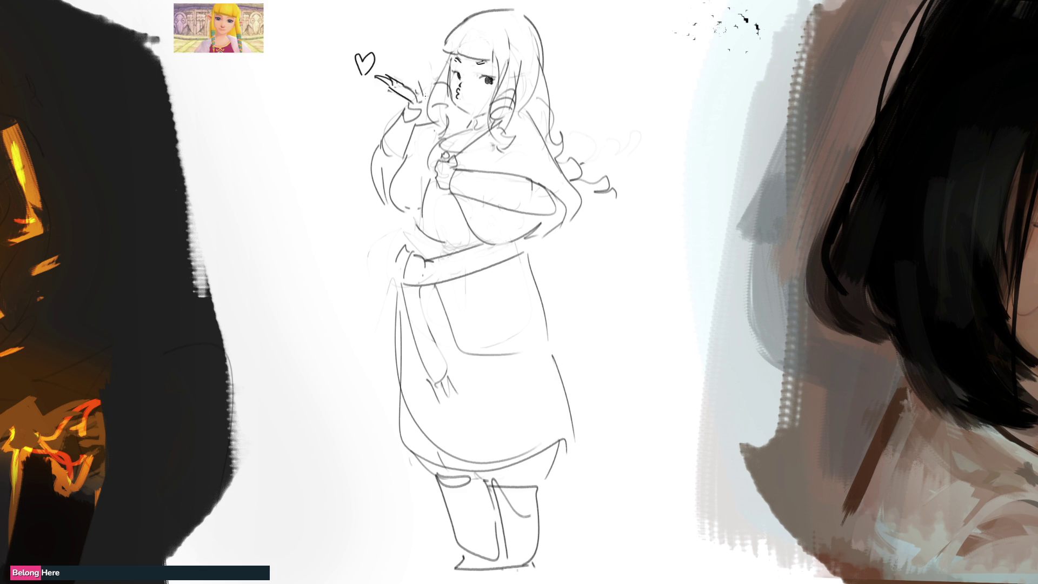
Add pointed elf ears, tidy the kiss mouth, draw the neck line and waist loops
{"action": "mouse_move", "coordinate": [528, 71]}
{"action": "left_mouse_down"}
{"action": "mouse_move", "coordinate": [555, 75]}
{"action": "mouse_move", "coordinate": [526, 86]}
{"action": "left_mouse_up"}
{"action": "left_click_drag", "start_coordinate": [524, 90], "coordinate": [530, 95]}
{"action": "mouse_move", "coordinate": [444, 72]}
{"action": "left_mouse_down"}
{"action": "mouse_move", "coordinate": [432, 63]}
{"action": "mouse_move", "coordinate": [442, 68]}
{"action": "left_mouse_up"}
{"action": "left_click_drag", "start_coordinate": [457, 97], "coordinate": [471, 111]}
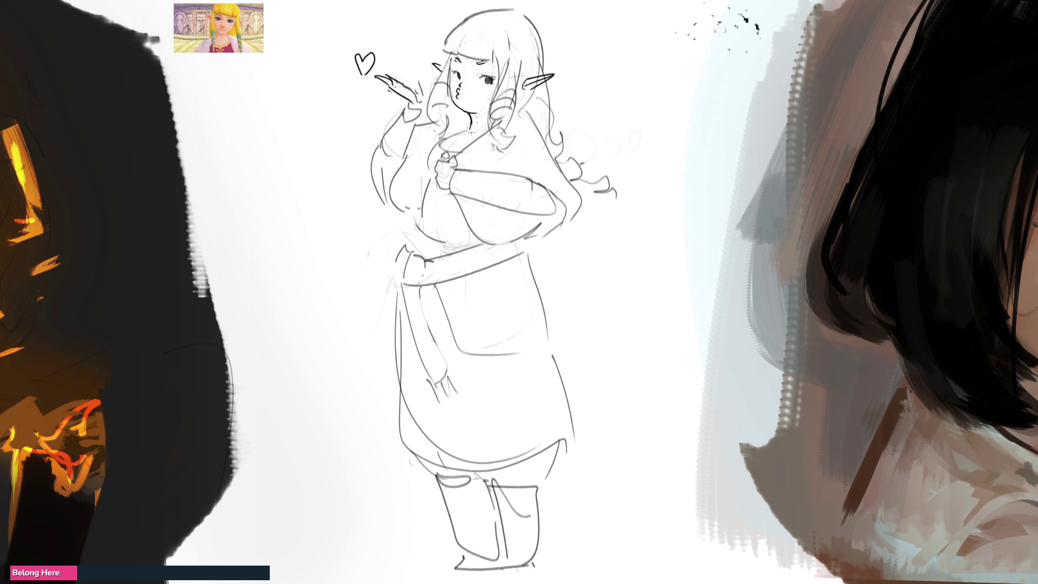
{"action": "left_click_drag", "start_coordinate": [469, 126], "coordinate": [444, 141]}
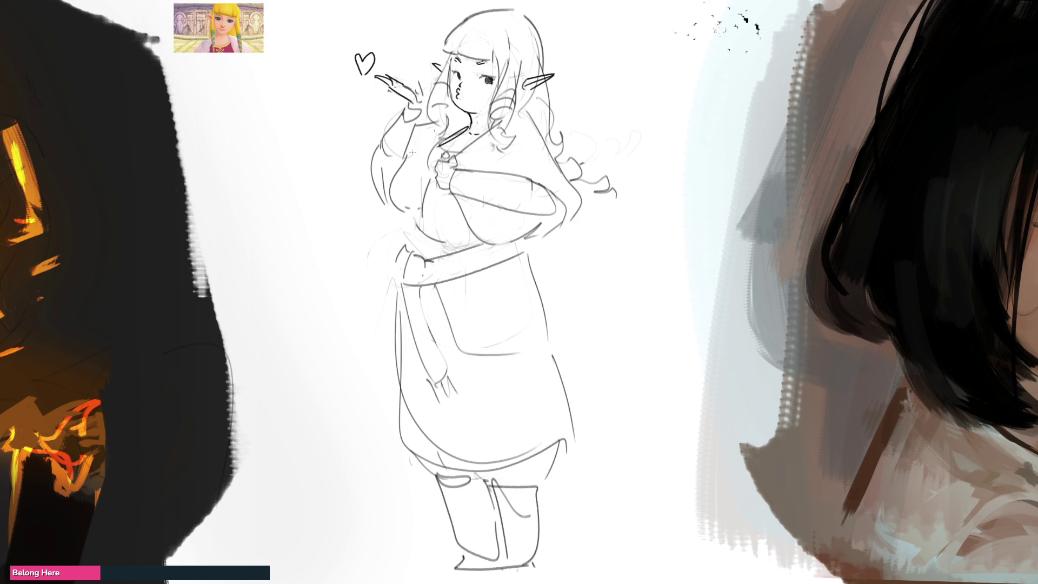
{"action": "mouse_move", "coordinate": [411, 225]}
{"action": "left_mouse_down"}
{"action": "mouse_move", "coordinate": [409, 236]}
{"action": "mouse_move", "coordinate": [449, 260]}
{"action": "mouse_move", "coordinate": [533, 277]}
{"action": "mouse_move", "coordinate": [540, 267]}
{"action": "left_mouse_up"}
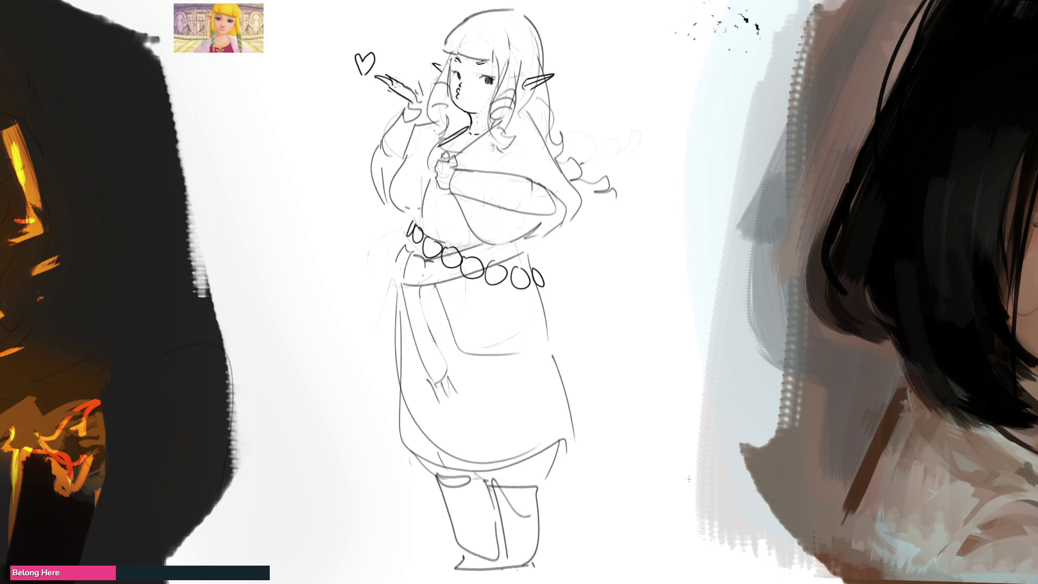
Ink the apron panel outline on the skirt with a feathered wing motif
{"action": "mouse_move", "coordinate": [434, 286]}
{"action": "left_mouse_down"}
{"action": "mouse_move", "coordinate": [462, 360]}
{"action": "mouse_move", "coordinate": [557, 354]}
{"action": "left_mouse_up"}
{"action": "left_click_drag", "start_coordinate": [539, 286], "coordinate": [552, 356]}
{"action": "left_click_drag", "start_coordinate": [523, 247], "coordinate": [535, 274]}
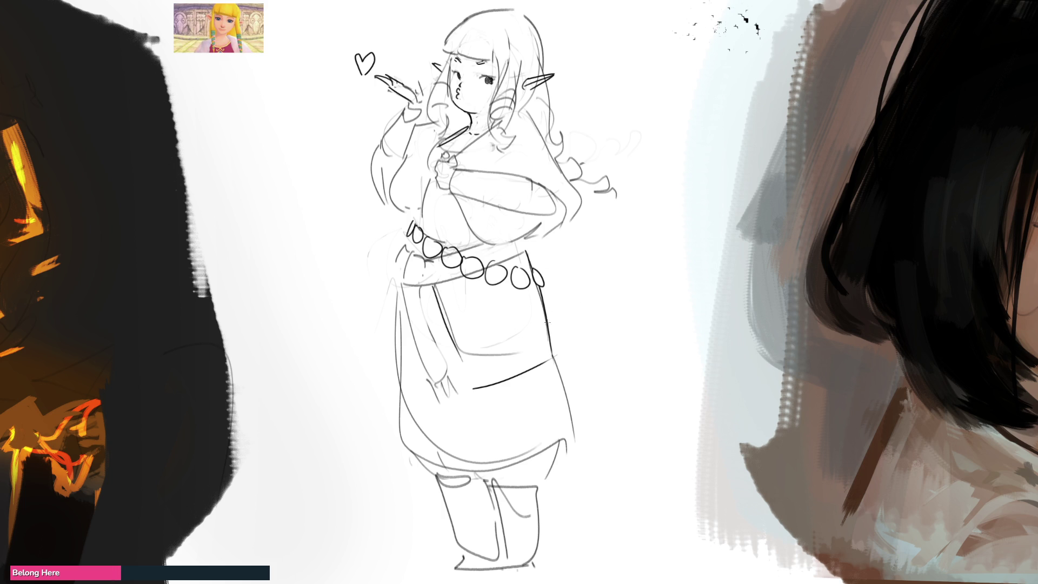
{"action": "mouse_move", "coordinate": [441, 289]}
{"action": "left_mouse_down"}
{"action": "mouse_move", "coordinate": [474, 383]}
{"action": "mouse_move", "coordinate": [556, 350]}
{"action": "left_mouse_up"}
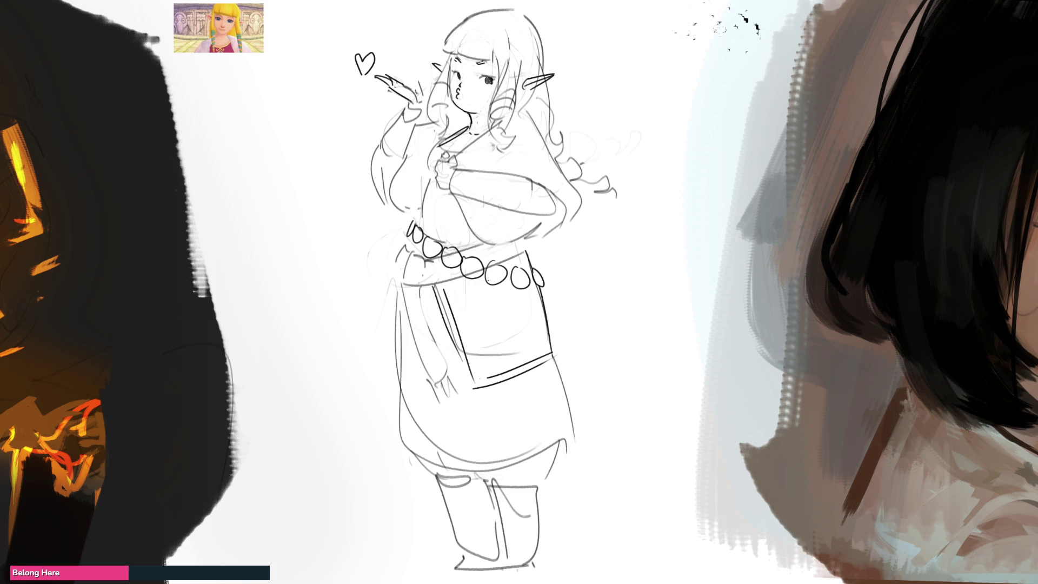
{"action": "mouse_move", "coordinate": [461, 295]}
{"action": "left_mouse_down"}
{"action": "mouse_move", "coordinate": [488, 298]}
{"action": "mouse_move", "coordinate": [519, 351]}
{"action": "left_mouse_up"}
{"action": "mouse_move", "coordinate": [504, 297]}
{"action": "left_mouse_down"}
{"action": "mouse_move", "coordinate": [521, 316]}
{"action": "mouse_move", "coordinate": [513, 319]}
{"action": "left_mouse_up"}
{"action": "left_click_drag", "start_coordinate": [511, 318], "coordinate": [529, 326]}
{"action": "left_click_drag", "start_coordinate": [515, 328], "coordinate": [540, 354]}
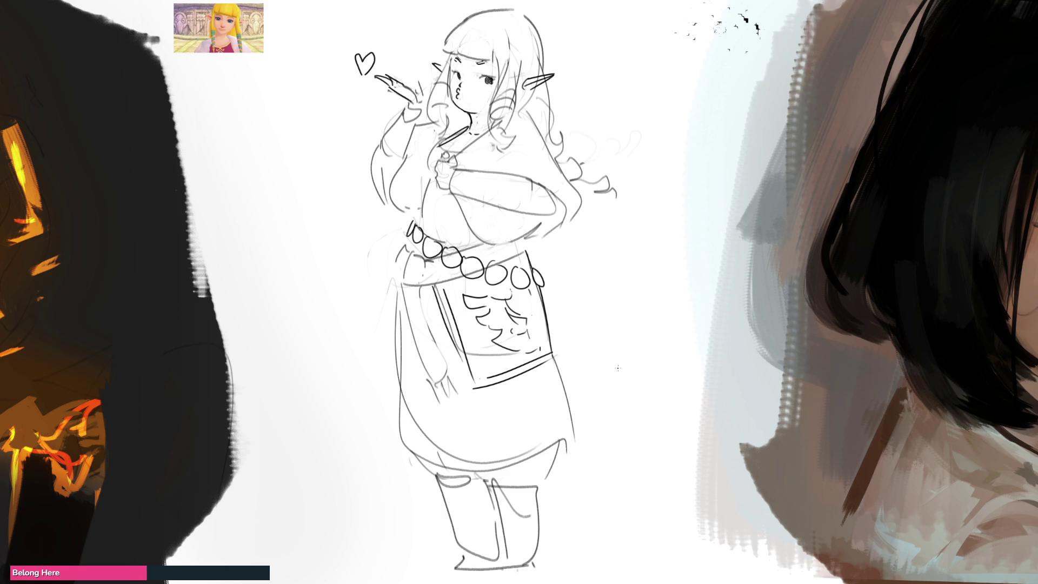
Draw the oval bead at the belt's left end and the left skirt edge lines
{"action": "left_click_drag", "start_coordinate": [405, 259], "coordinate": [402, 283]}
{"action": "mouse_move", "coordinate": [411, 252]}
{"action": "left_mouse_down"}
{"action": "mouse_move", "coordinate": [422, 281]}
{"action": "mouse_move", "coordinate": [398, 292]}
{"action": "mouse_move", "coordinate": [392, 396]}
{"action": "left_mouse_up"}
{"action": "left_click_drag", "start_coordinate": [417, 288], "coordinate": [422, 392]}
{"action": "mouse_move", "coordinate": [395, 387]}
{"action": "left_mouse_down"}
{"action": "mouse_move", "coordinate": [415, 404]}
{"action": "mouse_move", "coordinate": [394, 416]}
{"action": "mouse_move", "coordinate": [406, 427]}
{"action": "left_mouse_up"}
{"action": "left_click_drag", "start_coordinate": [415, 397], "coordinate": [416, 421]}
{"action": "left_click_drag", "start_coordinate": [425, 399], "coordinate": [427, 419]}
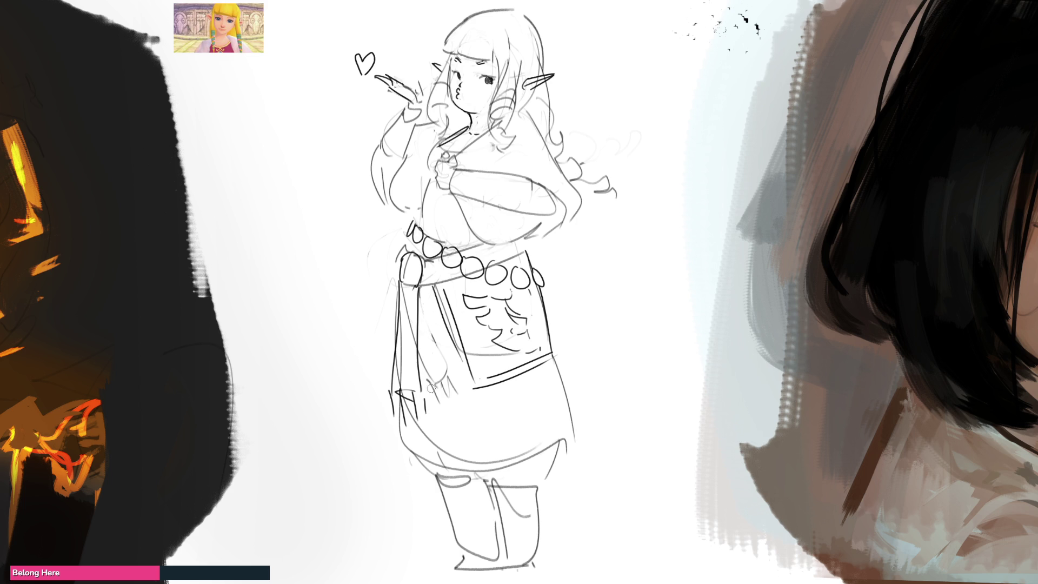
Erase faint lines on the left skirt and add a thick dark stroke along the arm
{"action": "mouse_move", "coordinate": [430, 382]}
{"action": "left_mouse_down"}
{"action": "mouse_move", "coordinate": [449, 409]}
{"action": "mouse_move", "coordinate": [405, 358]}
{"action": "left_mouse_up"}
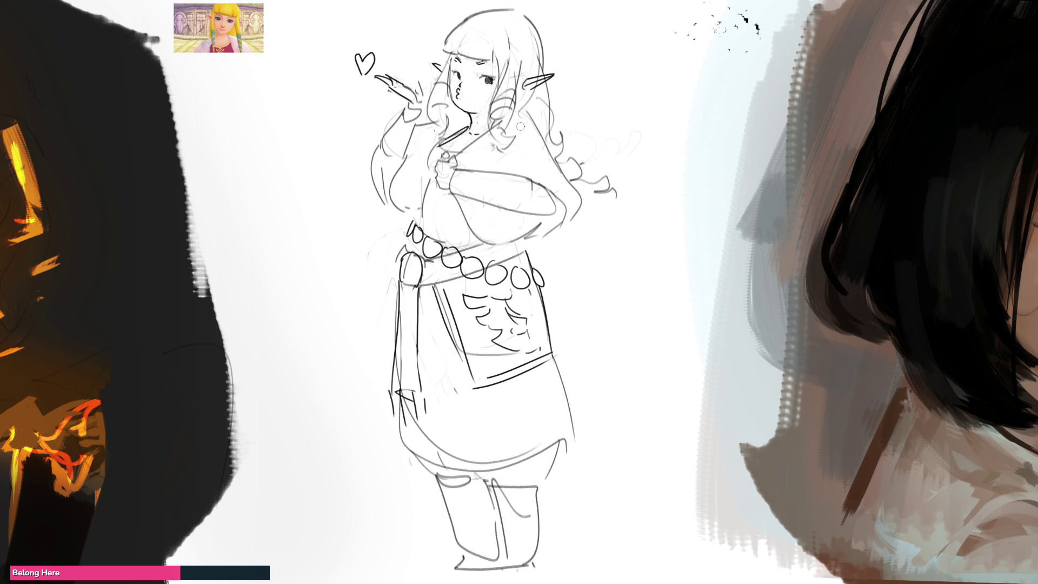
{"action": "mouse_move", "coordinate": [506, 173]}
{"action": "left_mouse_down"}
{"action": "mouse_move", "coordinate": [543, 190]}
{"action": "mouse_move", "coordinate": [550, 226]}
{"action": "mouse_move", "coordinate": [522, 227]}
{"action": "mouse_move", "coordinate": [541, 223]}
{"action": "mouse_move", "coordinate": [520, 212]}
{"action": "mouse_move", "coordinate": [525, 205]}
{"action": "mouse_move", "coordinate": [517, 211]}
{"action": "left_mouse_up"}
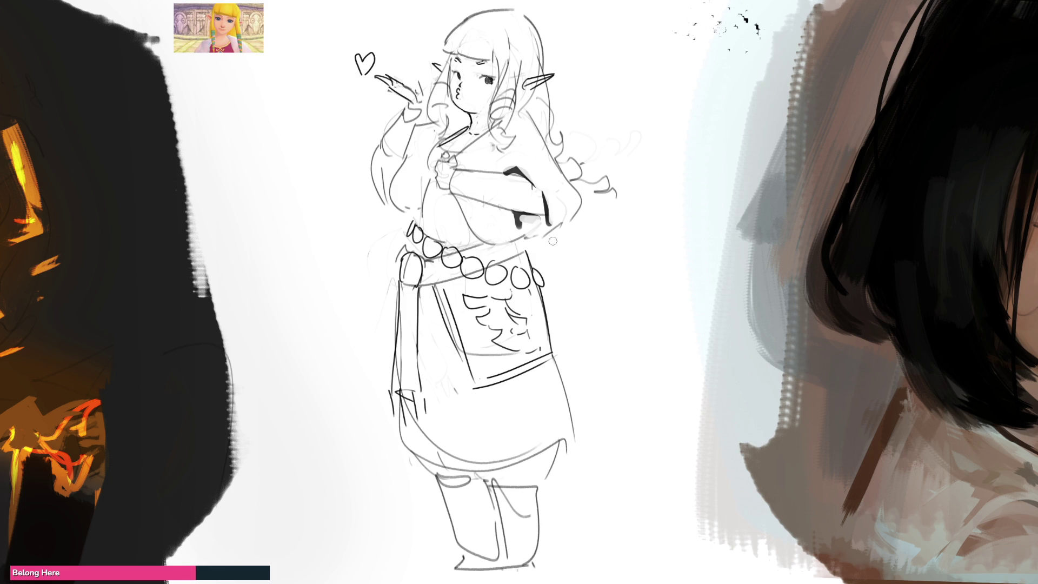
Lighten the heavy dark stroke under the folded arms to faint grey
{"action": "left_click_drag", "start_coordinate": [451, 198], "coordinate": [507, 230]}
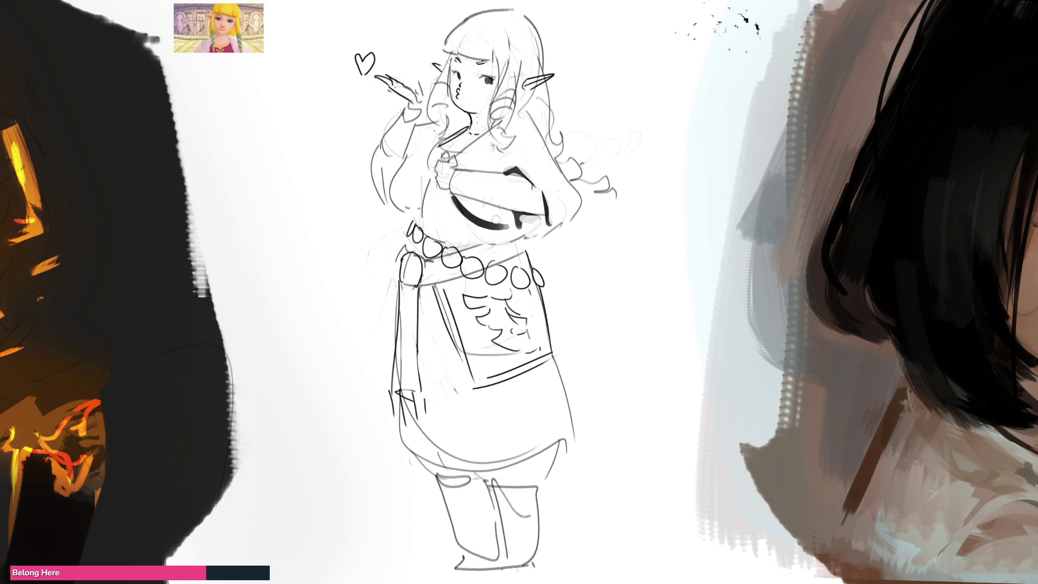
{"action": "left_click_drag", "start_coordinate": [477, 247], "coordinate": [570, 221]}
{"action": "left_click", "coordinate": [521, 241]}
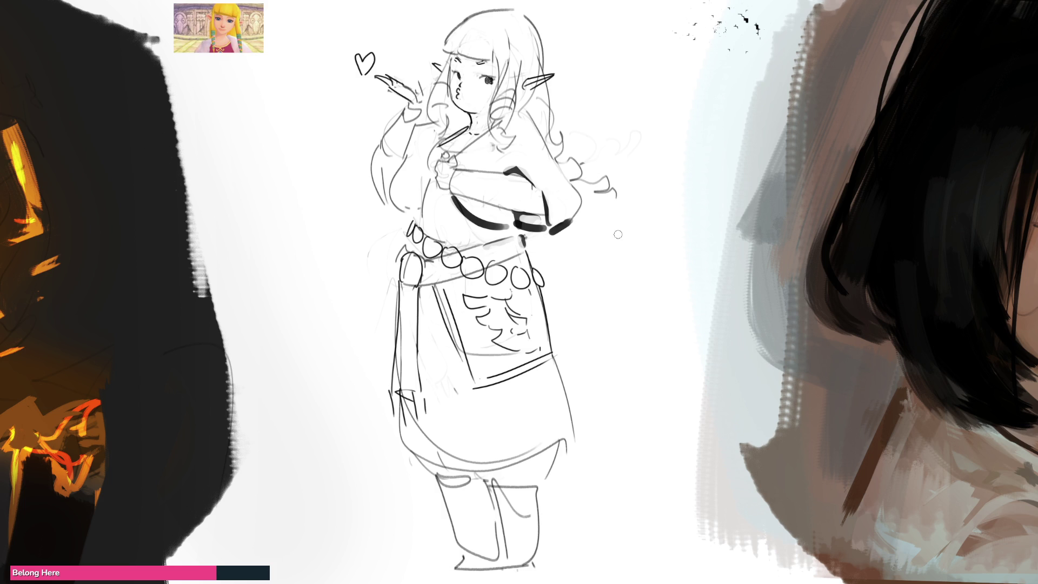
{"action": "mouse_move", "coordinate": [450, 198]}
{"action": "left_mouse_down"}
{"action": "mouse_move", "coordinate": [477, 225]}
{"action": "mouse_move", "coordinate": [463, 203]}
{"action": "mouse_move", "coordinate": [513, 217]}
{"action": "left_mouse_up"}
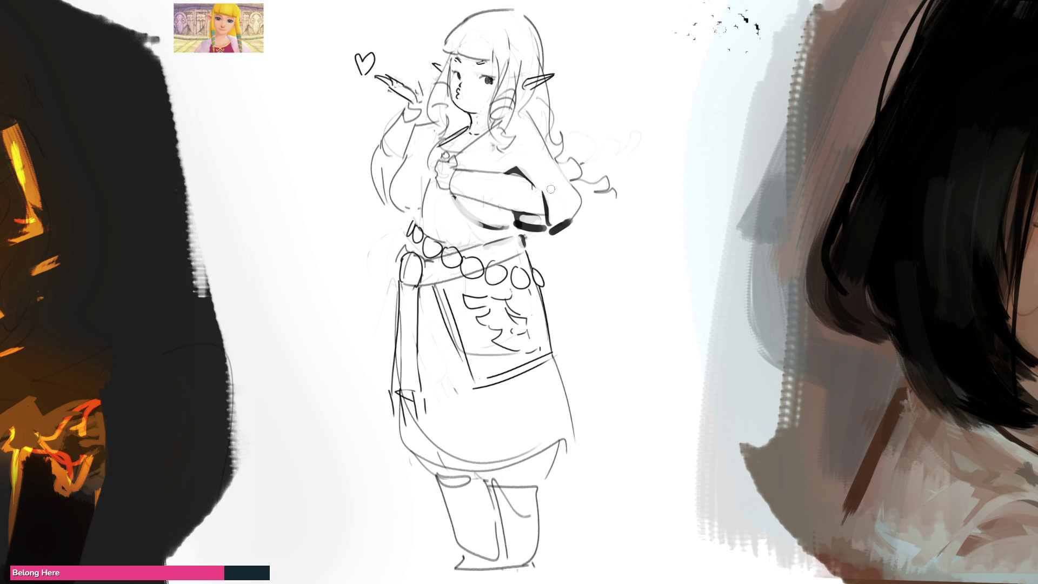
{"action": "left_click_drag", "start_coordinate": [550, 236], "coordinate": [573, 226]}
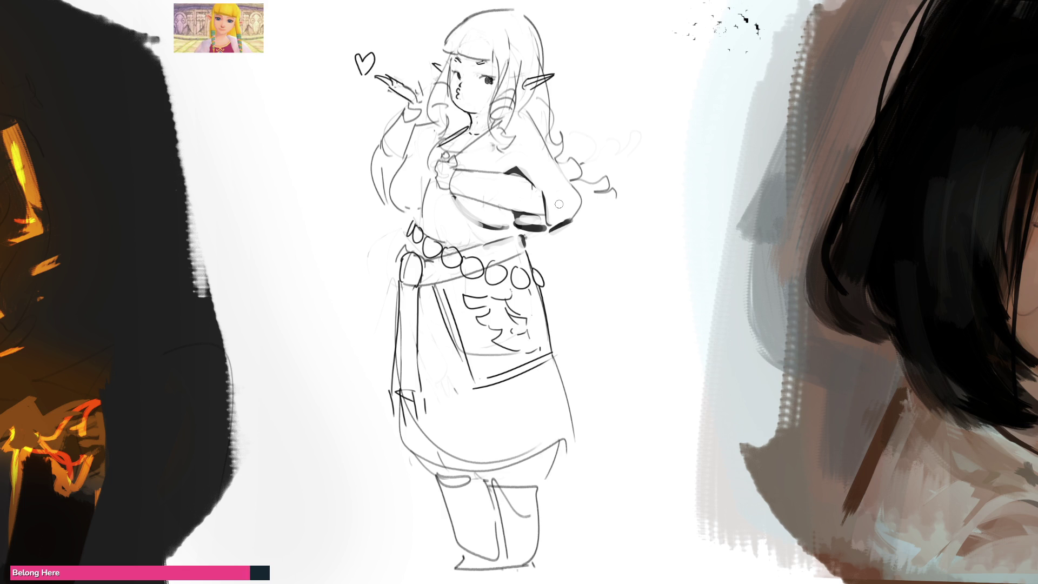
Ink the skirt hem curves, the boot cuffs and a pointed left boot toe
{"action": "left_click_drag", "start_coordinate": [396, 433], "coordinate": [520, 456]}
{"action": "mouse_move", "coordinate": [411, 449]}
{"action": "left_mouse_down"}
{"action": "mouse_move", "coordinate": [564, 436]}
{"action": "mouse_move", "coordinate": [546, 446]}
{"action": "mouse_move", "coordinate": [575, 431]}
{"action": "left_mouse_up"}
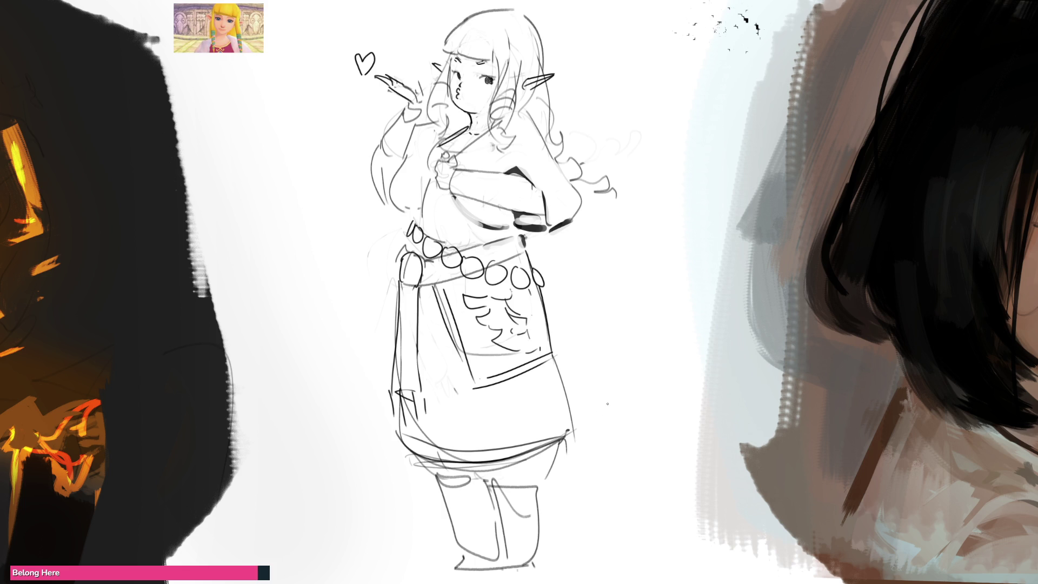
{"action": "mouse_move", "coordinate": [488, 506]}
{"action": "left_mouse_down"}
{"action": "mouse_move", "coordinate": [547, 481]}
{"action": "mouse_move", "coordinate": [487, 479]}
{"action": "mouse_move", "coordinate": [499, 515]}
{"action": "mouse_move", "coordinate": [533, 504]}
{"action": "mouse_move", "coordinate": [521, 571]}
{"action": "mouse_move", "coordinate": [462, 564]}
{"action": "mouse_move", "coordinate": [504, 568]}
{"action": "left_mouse_up"}
{"action": "left_click_drag", "start_coordinate": [477, 556], "coordinate": [450, 570]}
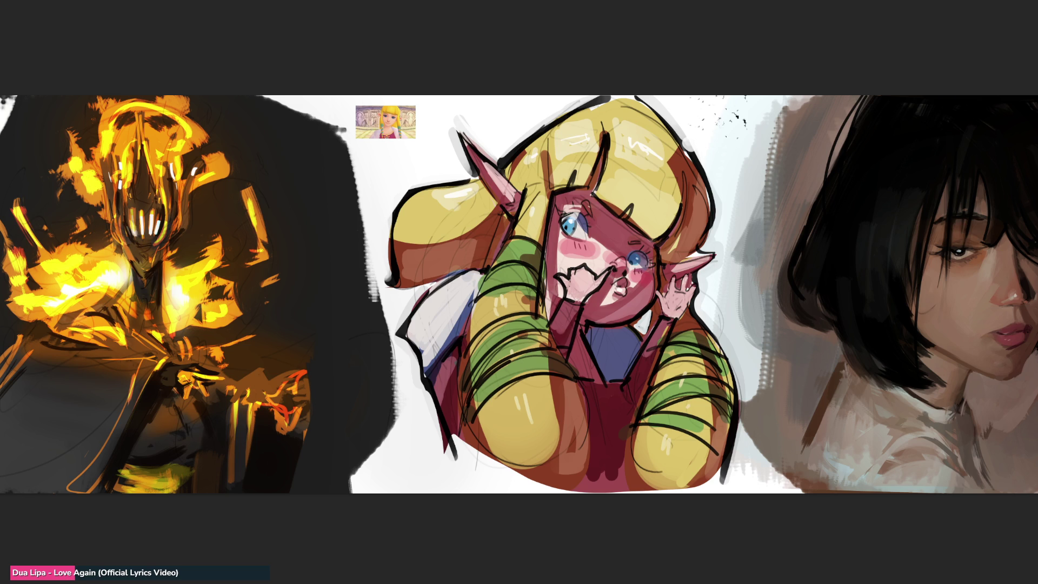
Draw a green loop over the elf girl's cheek on the coloured painting
{"action": "mouse_move", "coordinate": [626, 274]}
{"action": "left_mouse_down"}
{"action": "mouse_move", "coordinate": [648, 284]}
{"action": "mouse_move", "coordinate": [673, 276]}
{"action": "mouse_move", "coordinate": [664, 300]}
{"action": "mouse_move", "coordinate": [631, 281]}
{"action": "mouse_move", "coordinate": [687, 308]}
{"action": "mouse_move", "coordinate": [655, 385]}
{"action": "mouse_move", "coordinate": [694, 360]}
{"action": "mouse_move", "coordinate": [611, 284]}
{"action": "left_mouse_up"}
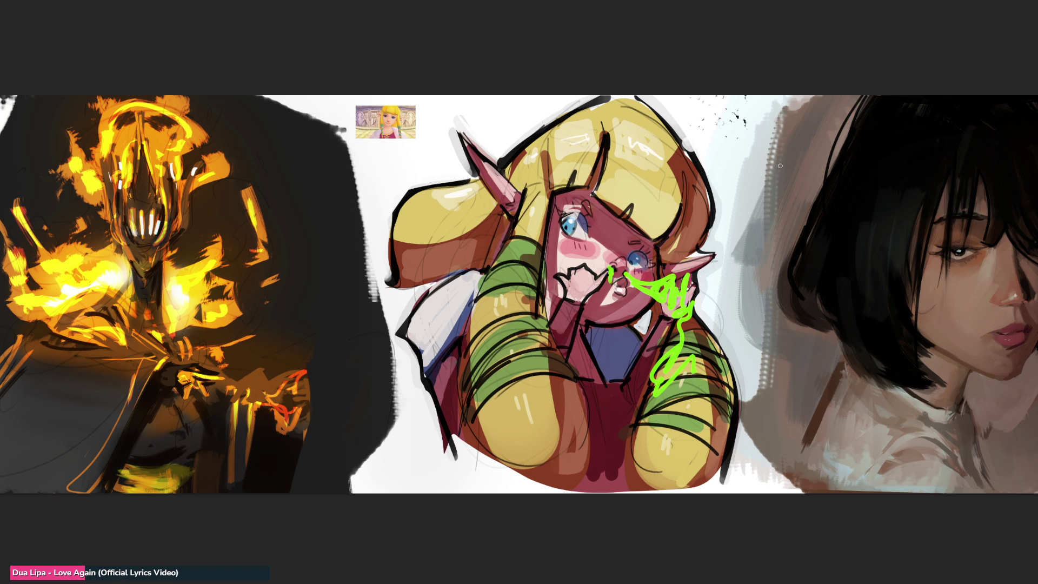
Enlarge the brush and paint a green cheek stroke, a dark left-eye mark and a red heart
{"action": "key", "text": "bracketright"}
{"action": "key", "text": "bracketright"}
{"action": "key", "text": "bracketright"}
{"action": "left_click_drag", "start_coordinate": [630, 291], "coordinate": [668, 292]}
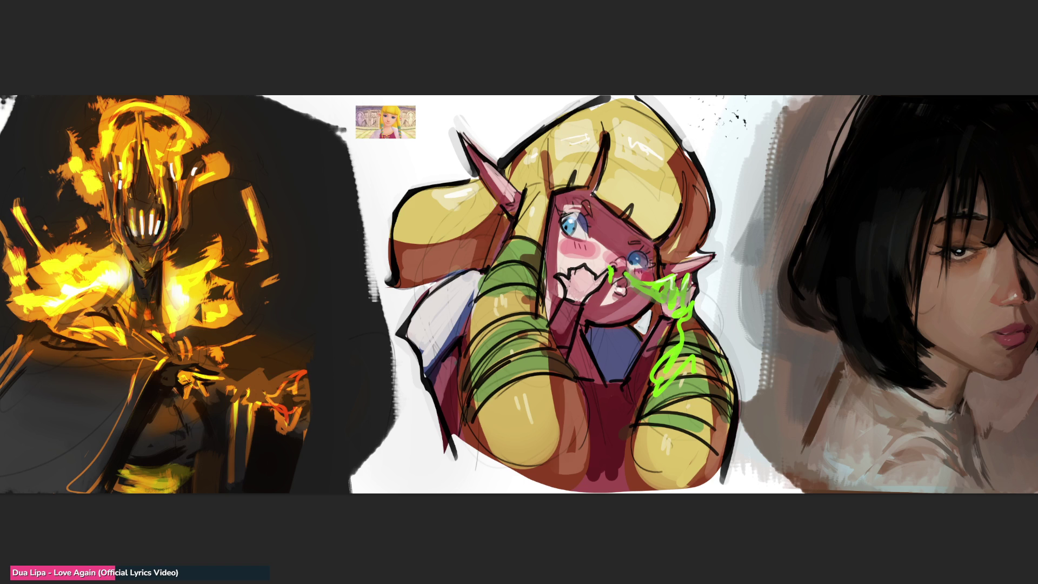
{"action": "mouse_move", "coordinate": [566, 228]}
{"action": "left_mouse_down"}
{"action": "mouse_move", "coordinate": [575, 231]}
{"action": "mouse_move", "coordinate": [566, 232]}
{"action": "left_mouse_up"}
{"action": "left_click_drag", "start_coordinate": [634, 256], "coordinate": [638, 263]}
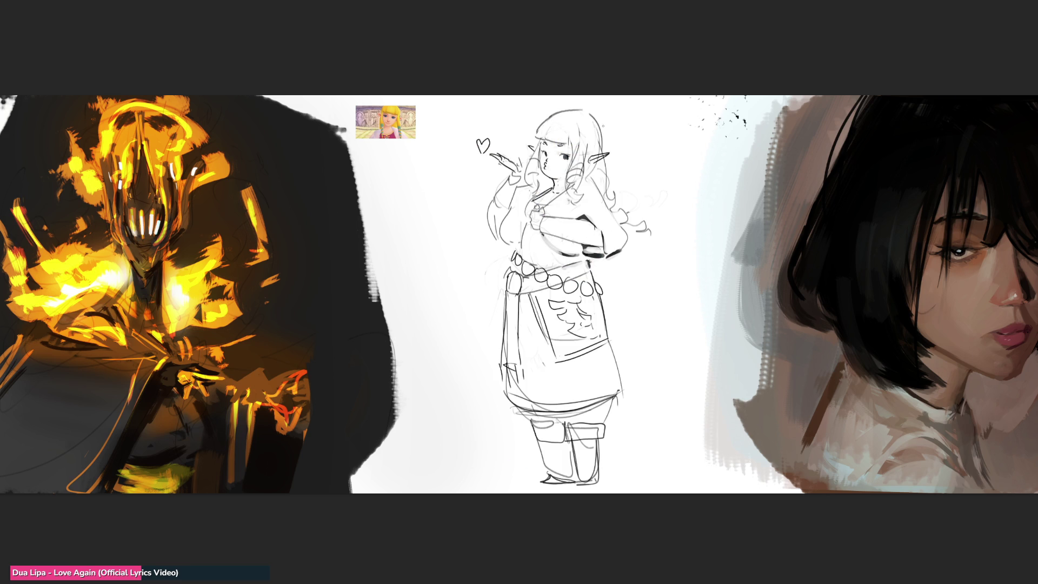
Hand-letter 'BRB' in large black letters to the right of the sketch
{"action": "mouse_move", "coordinate": [642, 136]}
{"action": "left_mouse_down"}
{"action": "mouse_move", "coordinate": [646, 162]}
{"action": "mouse_move", "coordinate": [682, 192]}
{"action": "mouse_move", "coordinate": [681, 257]}
{"action": "left_mouse_up"}
{"action": "left_click_drag", "start_coordinate": [670, 216], "coordinate": [657, 272]}
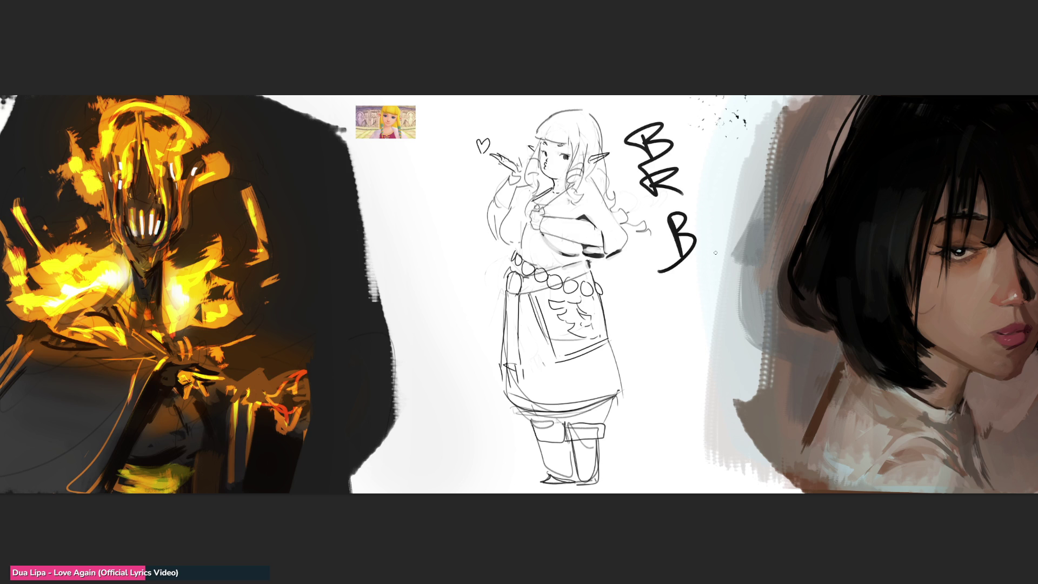
{"action": "scroll", "coordinate": [715, 253], "scroll_direction": "up", "scroll_amount": 2}
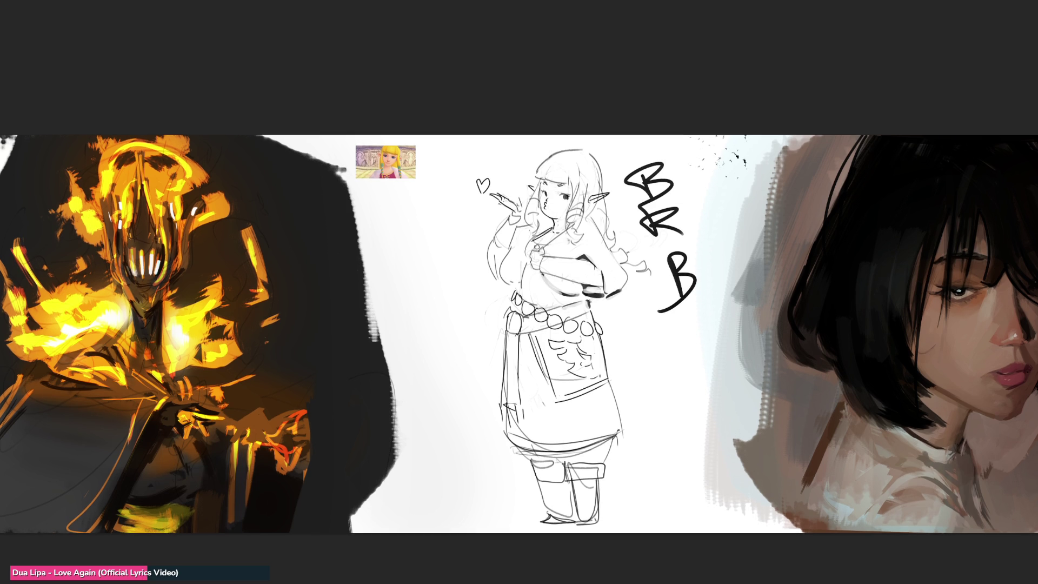
{"action": "scroll", "coordinate": [519, 335], "scroll_direction": "right", "scroll_amount": 1}
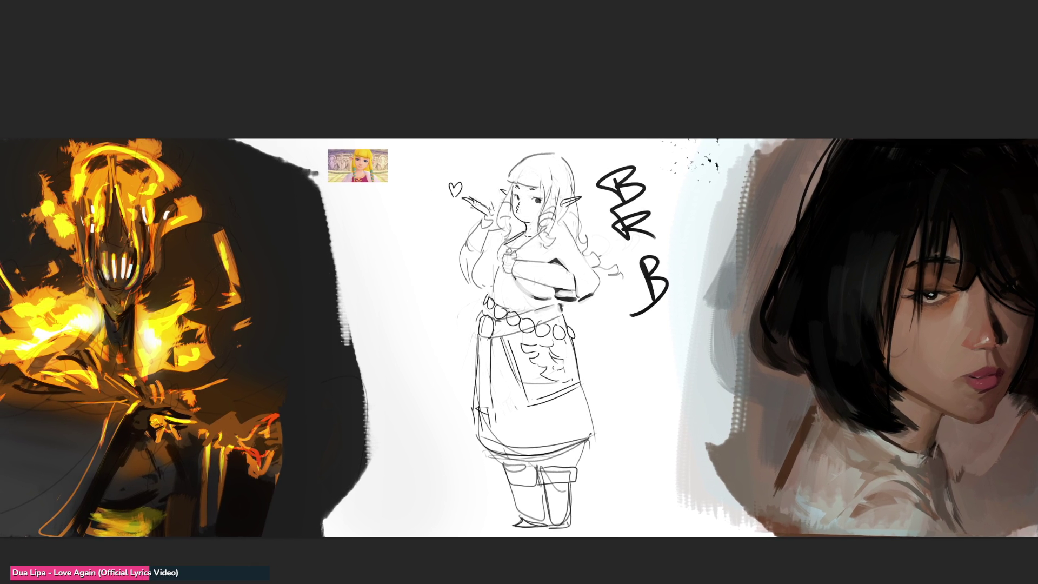
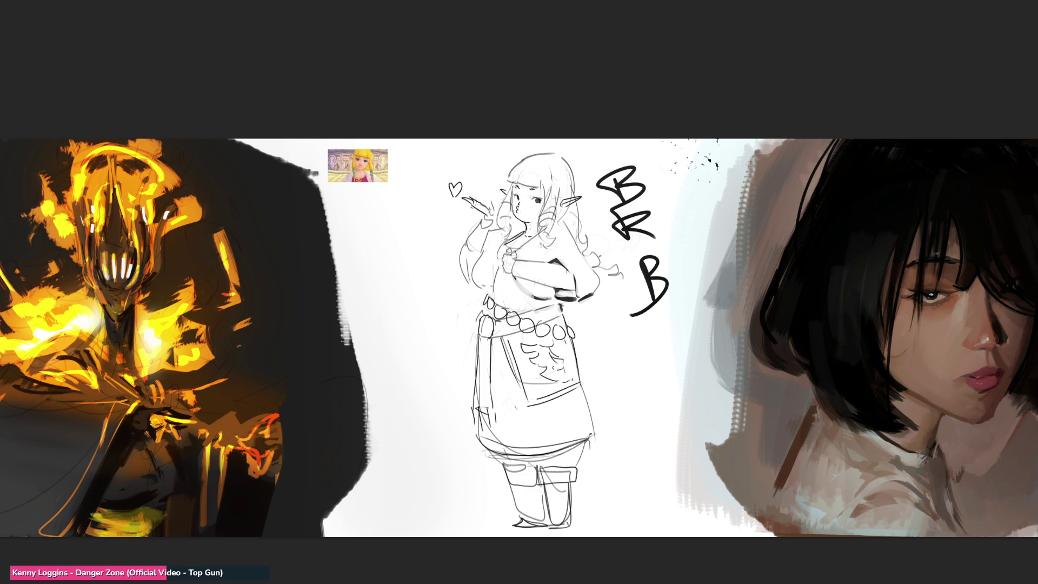
Finish the BRB lettering beside the elf sketch
{"action": "left_click_drag", "start_coordinate": [661, 164], "coordinate": [693, 245]}
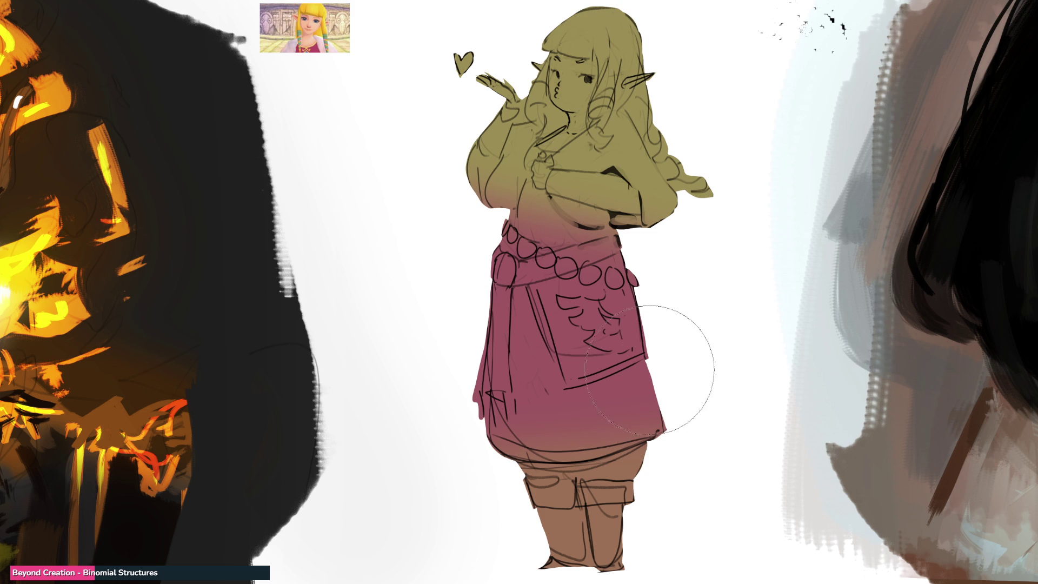
Airbrush blue over the elf's apron and belt area
{"action": "mouse_move", "coordinate": [628, 295]}
{"action": "left_mouse_down"}
{"action": "mouse_move", "coordinate": [622, 311]}
{"action": "mouse_move", "coordinate": [588, 314]}
{"action": "left_mouse_up"}
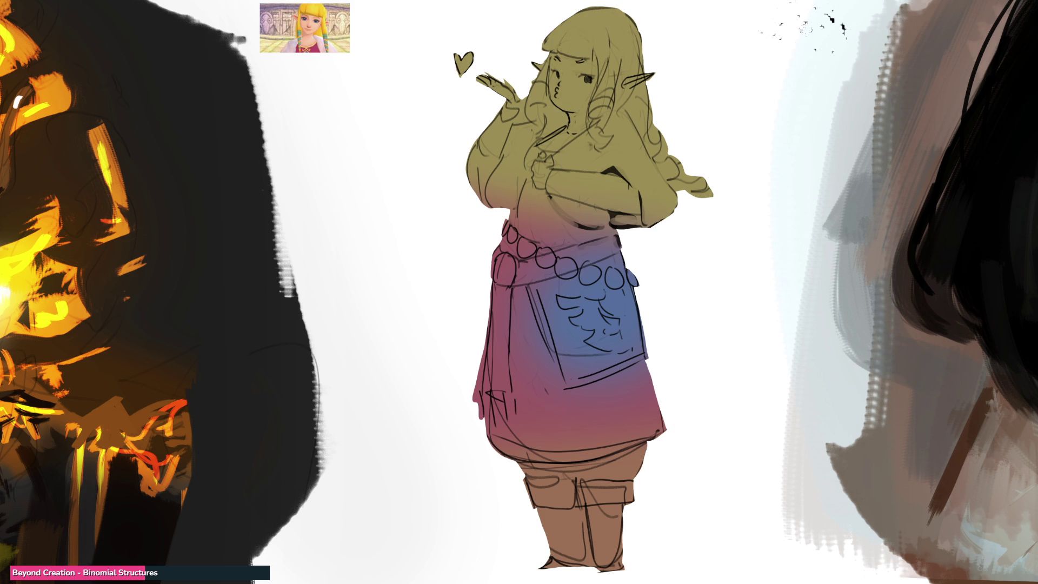
Shrink the brush and shade both boots dark down to their soles
{"action": "key", "text": "bracketleft"}
{"action": "key", "text": "bracketleft"}
{"action": "key", "text": "bracketleft"}
{"action": "left_click_drag", "start_coordinate": [540, 519], "coordinate": [669, 533]}
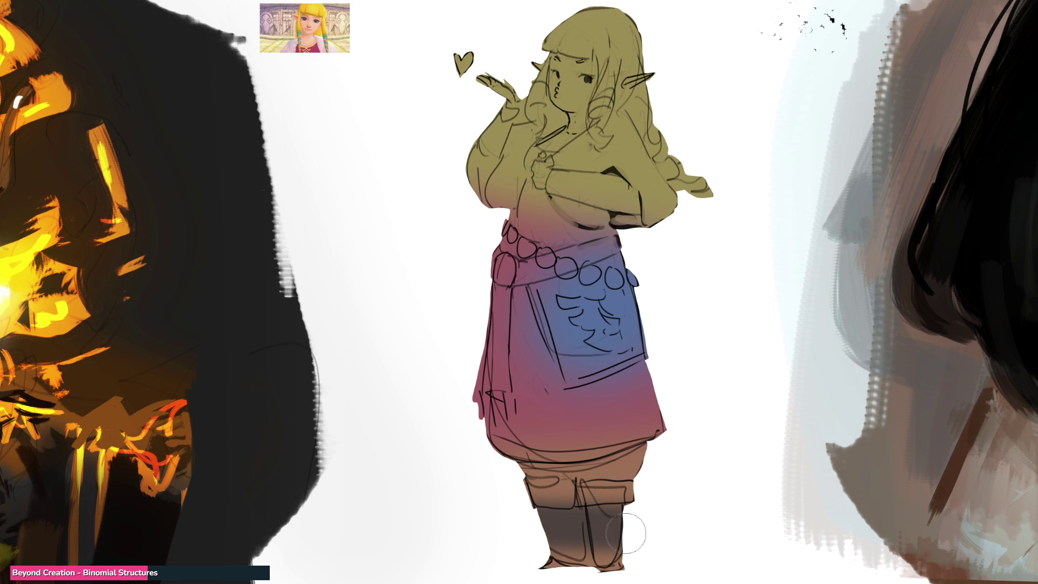
{"action": "left_click_drag", "start_coordinate": [556, 551], "coordinate": [616, 557]}
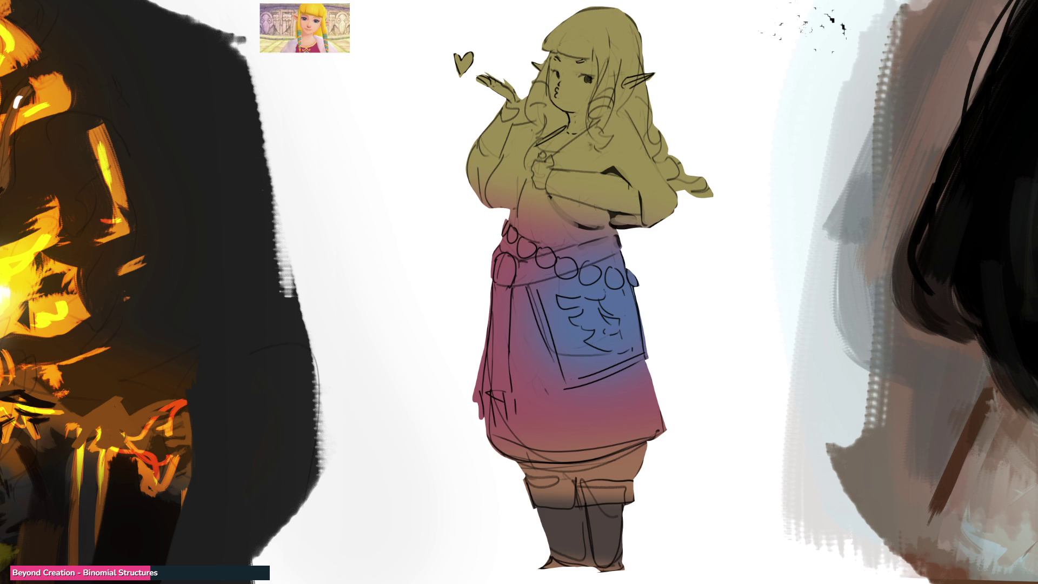
Paint white over the shorts, both sleeves and the forearm at the waist
{"action": "left_click_drag", "start_coordinate": [665, 455], "coordinate": [489, 462]}
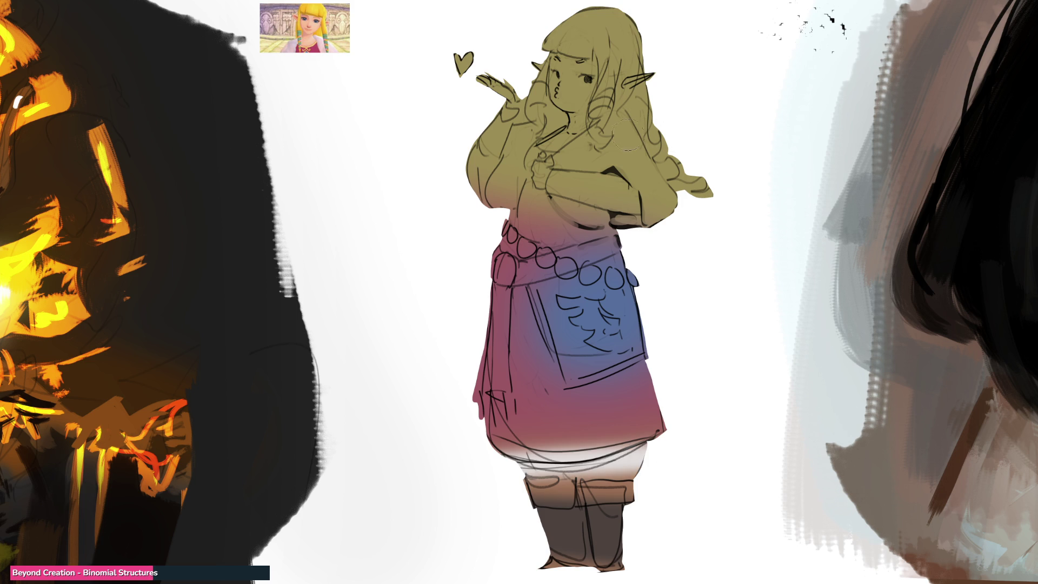
{"action": "mouse_move", "coordinate": [510, 139]}
{"action": "left_mouse_down"}
{"action": "mouse_move", "coordinate": [503, 162]}
{"action": "mouse_move", "coordinate": [447, 167]}
{"action": "mouse_move", "coordinate": [511, 173]}
{"action": "left_mouse_up"}
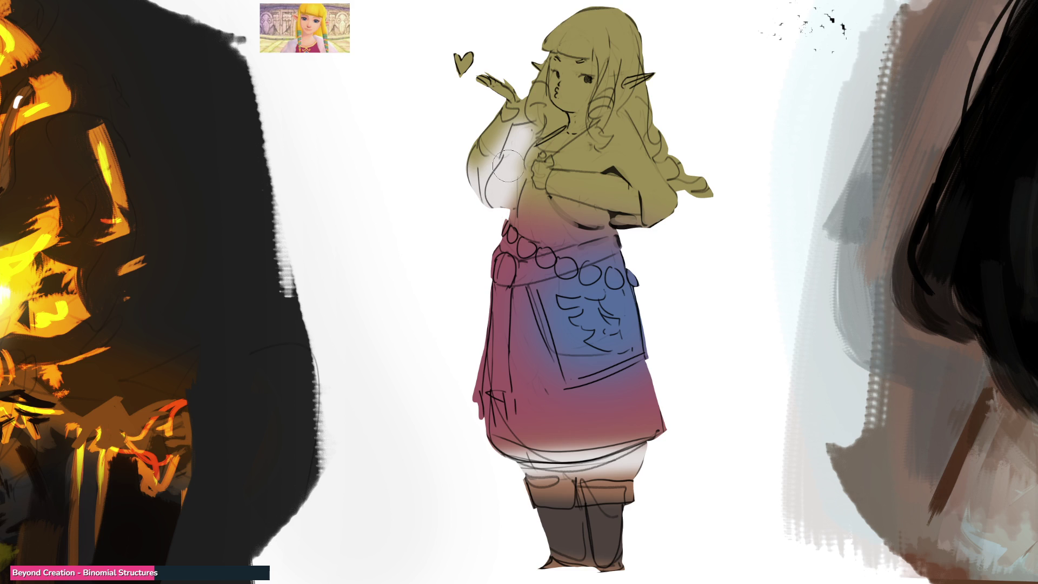
{"action": "mouse_move", "coordinate": [620, 126]}
{"action": "left_mouse_down"}
{"action": "mouse_move", "coordinate": [659, 216]}
{"action": "mouse_move", "coordinate": [605, 152]}
{"action": "left_mouse_up"}
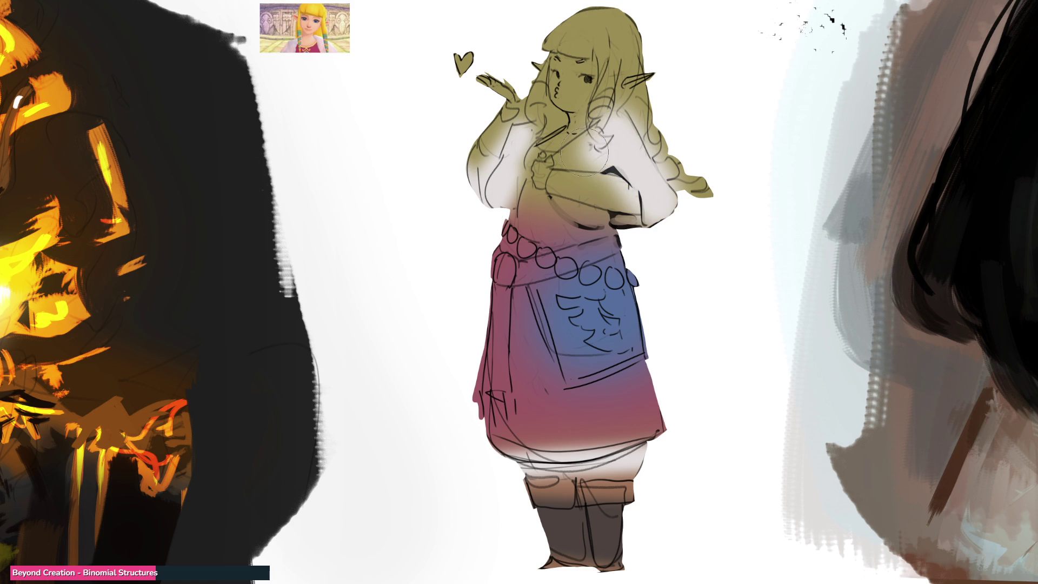
{"action": "left_click_drag", "start_coordinate": [597, 213], "coordinate": [616, 214]}
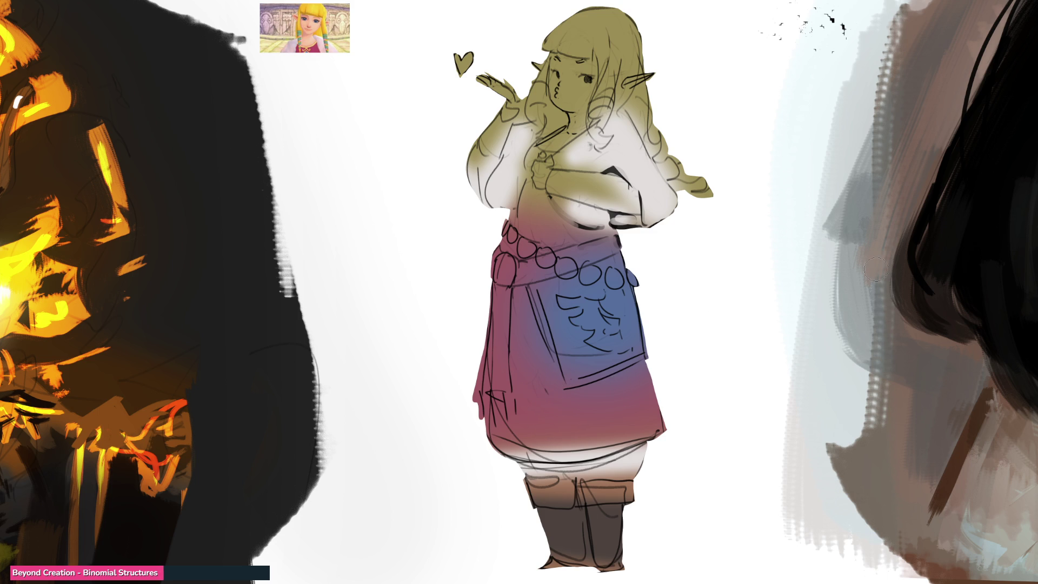
Paint a pale peach skin tone on the face, the blowing hand and the chest hand
{"action": "mouse_move", "coordinate": [557, 65]}
{"action": "left_mouse_down"}
{"action": "mouse_move", "coordinate": [578, 89]}
{"action": "mouse_move", "coordinate": [573, 76]}
{"action": "mouse_move", "coordinate": [567, 95]}
{"action": "mouse_move", "coordinate": [574, 74]}
{"action": "mouse_move", "coordinate": [538, 66]}
{"action": "mouse_move", "coordinate": [665, 81]}
{"action": "mouse_move", "coordinate": [637, 84]}
{"action": "left_mouse_up"}
{"action": "mouse_move", "coordinate": [478, 76]}
{"action": "left_mouse_down"}
{"action": "mouse_move", "coordinate": [510, 92]}
{"action": "mouse_move", "coordinate": [514, 105]}
{"action": "left_mouse_up"}
{"action": "mouse_move", "coordinate": [540, 159]}
{"action": "left_mouse_down"}
{"action": "mouse_move", "coordinate": [539, 175]}
{"action": "mouse_move", "coordinate": [584, 119]}
{"action": "left_mouse_up"}
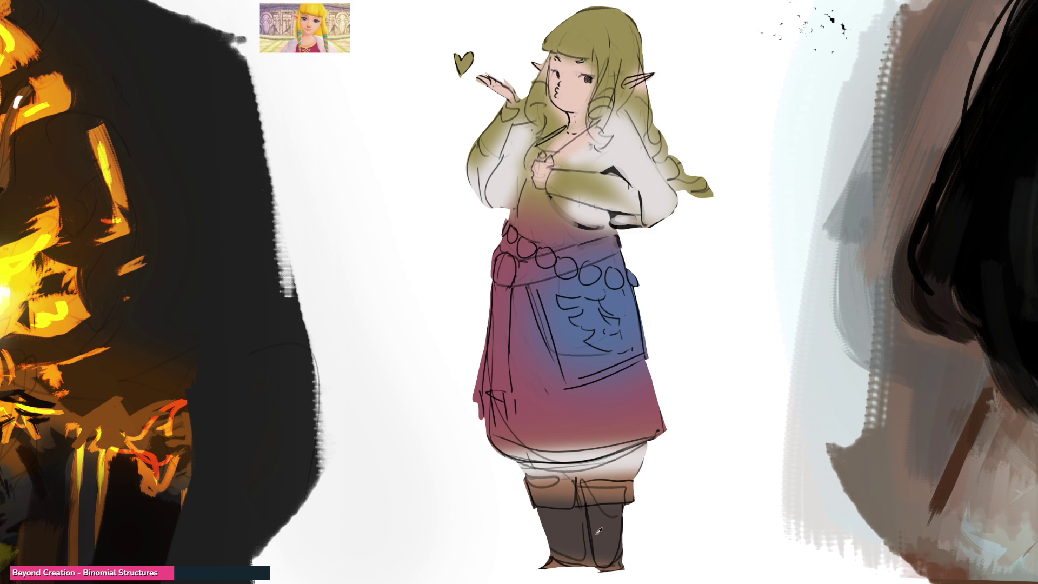
Paint a dark brown belt with a left strap and pink cheek blush, comparing via undo/redo
{"action": "left_click_drag", "start_coordinate": [495, 270], "coordinate": [630, 238]}
{"action": "mouse_move", "coordinate": [500, 273]}
{"action": "left_mouse_down"}
{"action": "mouse_move", "coordinate": [495, 383]}
{"action": "mouse_move", "coordinate": [492, 325]}
{"action": "left_mouse_up"}
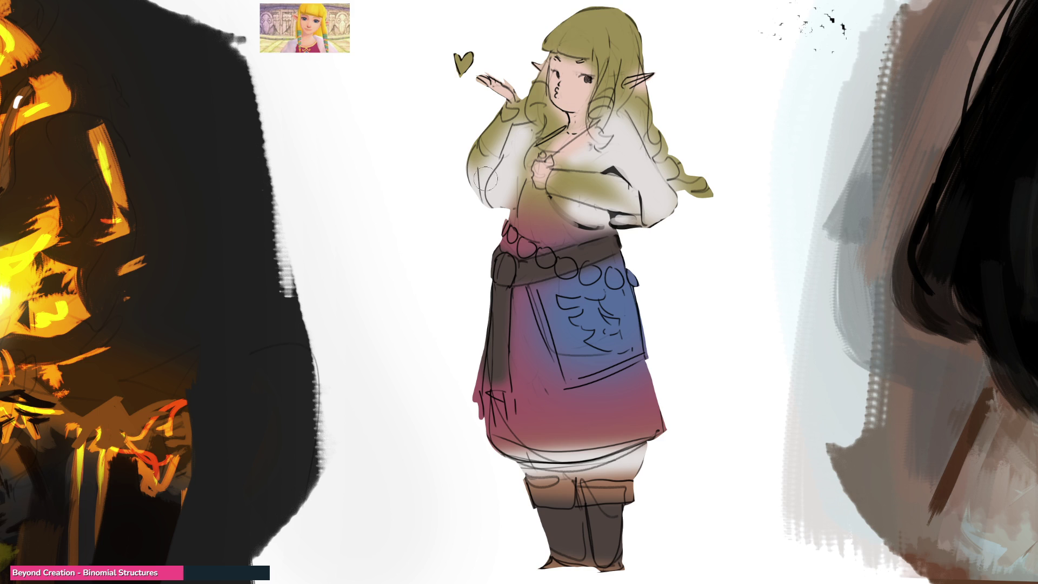
{"action": "left_click_drag", "start_coordinate": [559, 85], "coordinate": [586, 85]}
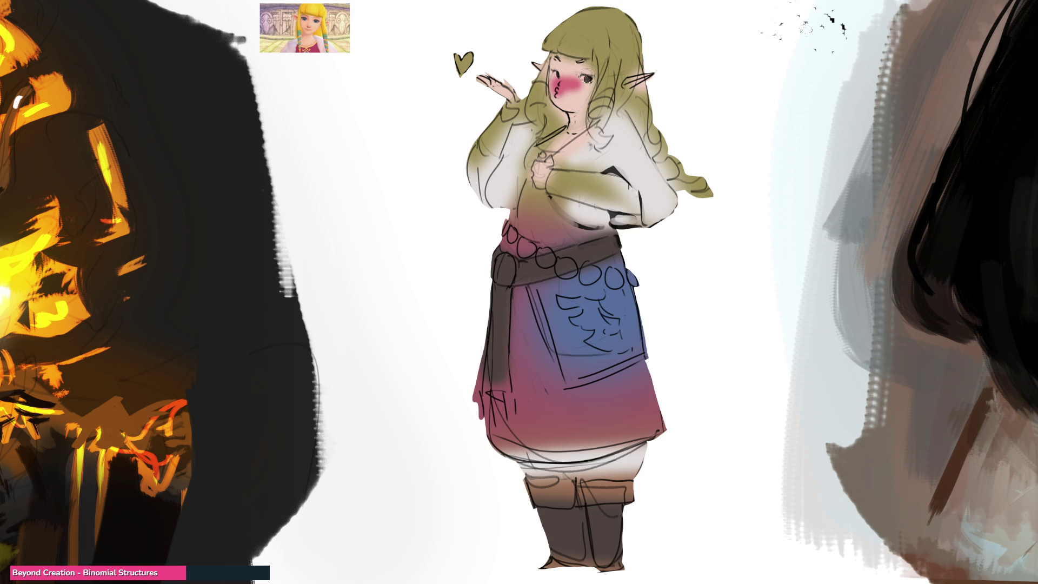
{"action": "key", "text": "ctrl+z"}
{"action": "key", "text": "ctrl+z"}
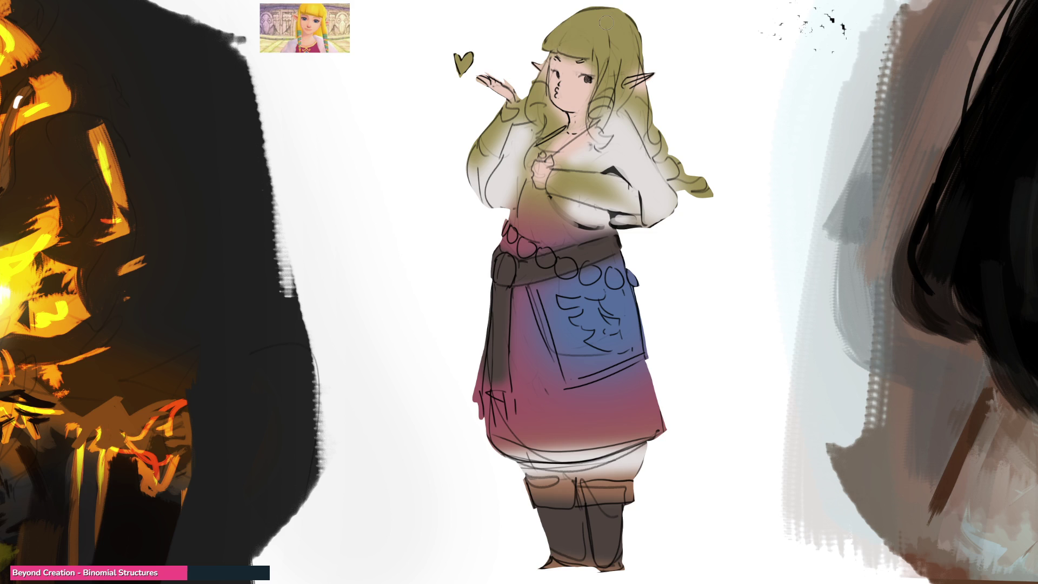
{"action": "key", "text": "ctrl+shift+z"}
{"action": "key", "text": "ctrl+shift+z"}
{"action": "key", "text": "ctrl+z"}
{"action": "key", "text": "ctrl+z"}
{"action": "key", "text": "ctrl+shift+z"}
{"action": "key", "text": "ctrl+shift+z"}
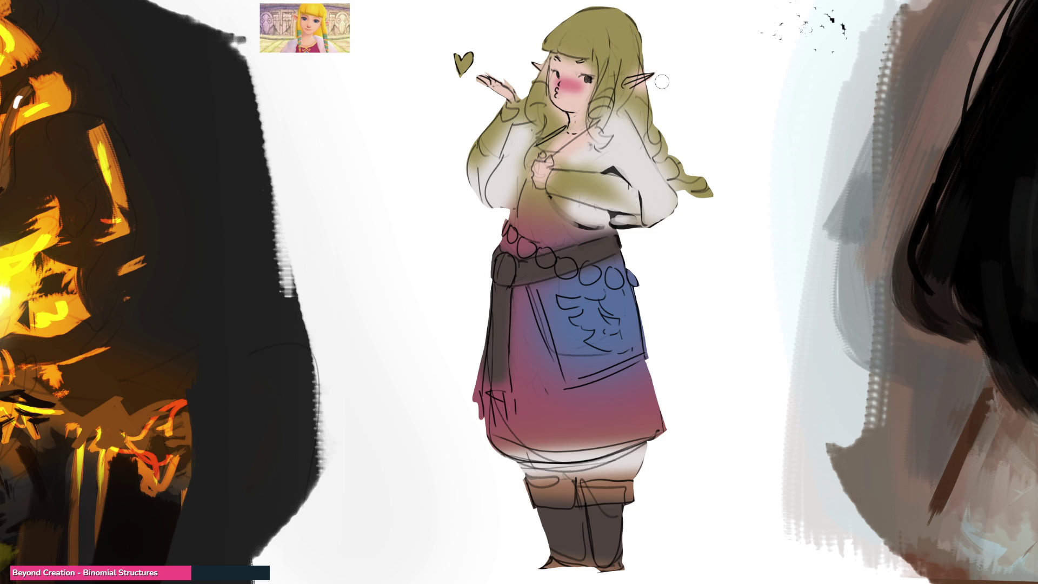
Tint the left ear, the blowing hand and the chest brooch pink
{"action": "left_click_drag", "start_coordinate": [534, 64], "coordinate": [539, 68]}
{"action": "left_click_drag", "start_coordinate": [478, 76], "coordinate": [500, 88]}
{"action": "left_click_drag", "start_coordinate": [541, 168], "coordinate": [538, 179]}
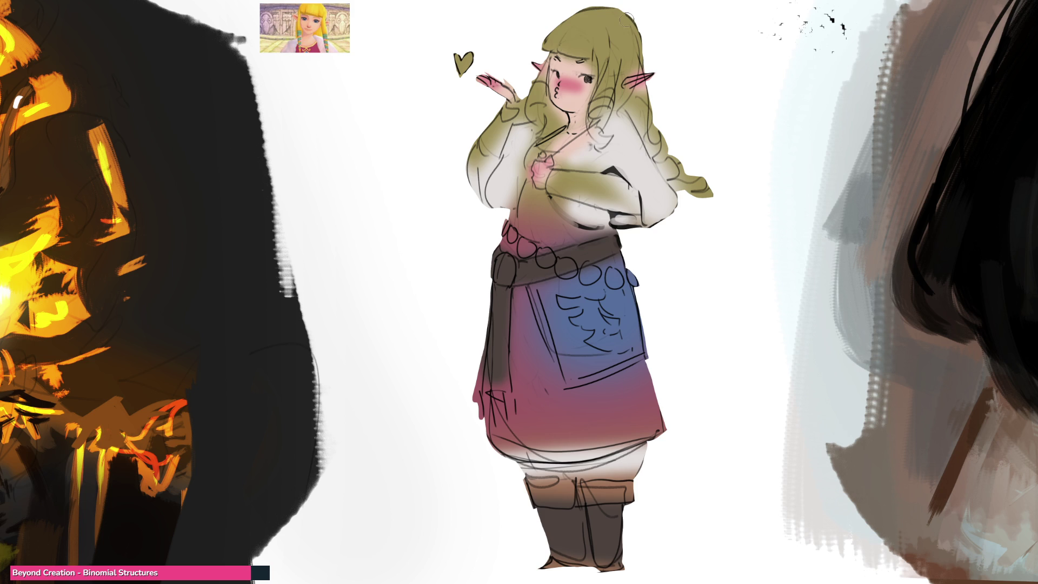
Add bright green to the curls beside both ears and paint the apron's wing emblem white
{"action": "mouse_move", "coordinate": [619, 90]}
{"action": "left_mouse_down"}
{"action": "mouse_move", "coordinate": [594, 102]}
{"action": "mouse_move", "coordinate": [606, 108]}
{"action": "mouse_move", "coordinate": [594, 112]}
{"action": "mouse_move", "coordinate": [594, 139]}
{"action": "left_mouse_up"}
{"action": "mouse_move", "coordinate": [537, 83]}
{"action": "left_mouse_down"}
{"action": "mouse_move", "coordinate": [550, 109]}
{"action": "mouse_move", "coordinate": [542, 148]}
{"action": "left_mouse_up"}
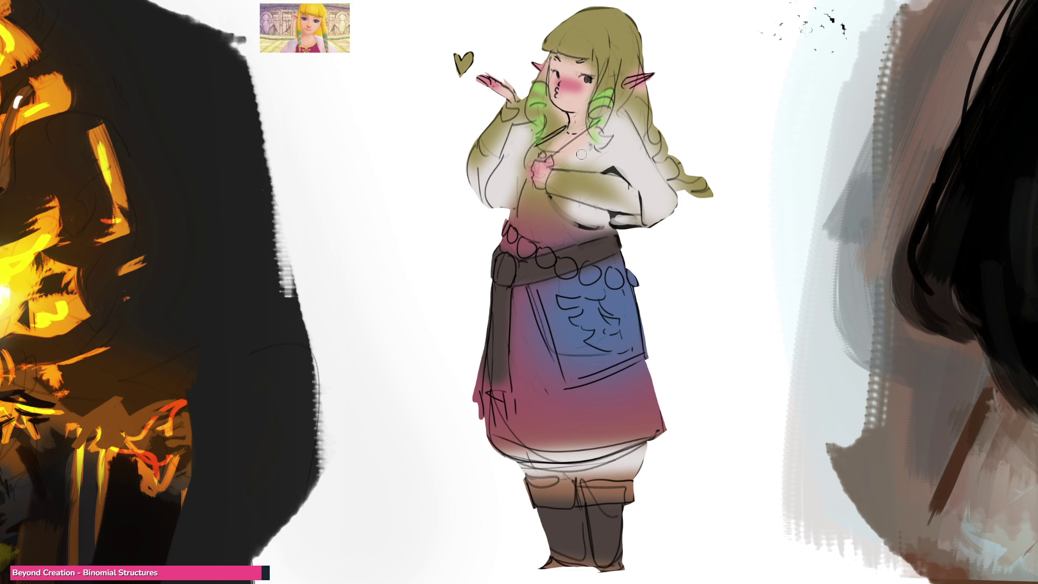
{"action": "mouse_move", "coordinate": [565, 299]}
{"action": "left_mouse_down"}
{"action": "mouse_move", "coordinate": [587, 301]}
{"action": "mouse_move", "coordinate": [614, 346]}
{"action": "mouse_move", "coordinate": [619, 296]}
{"action": "mouse_move", "coordinate": [612, 305]}
{"action": "left_mouse_up"}
{"action": "mouse_move", "coordinate": [606, 297]}
{"action": "left_mouse_down"}
{"action": "mouse_move", "coordinate": [617, 313]}
{"action": "mouse_move", "coordinate": [625, 296]}
{"action": "mouse_move", "coordinate": [624, 346]}
{"action": "mouse_move", "coordinate": [632, 308]}
{"action": "left_mouse_up"}
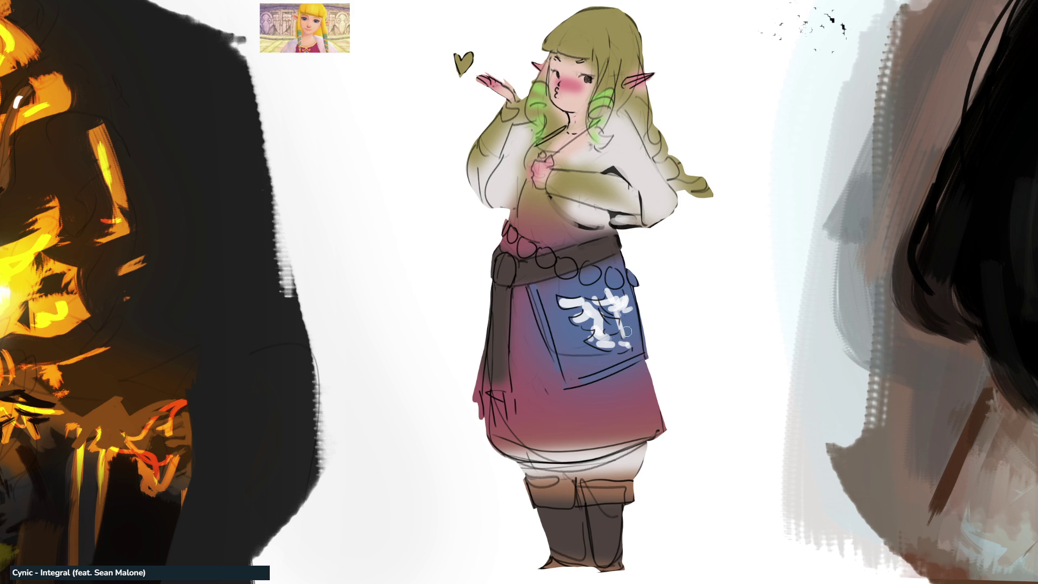
Replace a light-blue apron edge stroke with a dark line along the apron's bottom
{"action": "mouse_move", "coordinate": [536, 291]}
{"action": "left_mouse_down"}
{"action": "mouse_move", "coordinate": [594, 378]}
{"action": "mouse_move", "coordinate": [646, 354]}
{"action": "left_mouse_up"}
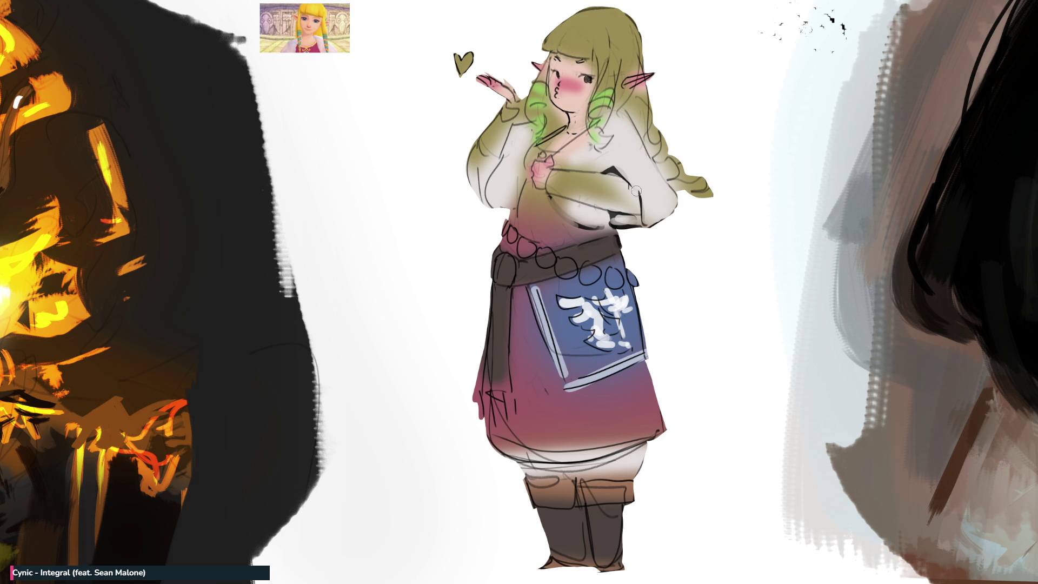
{"action": "key", "text": "ctrl+z"}
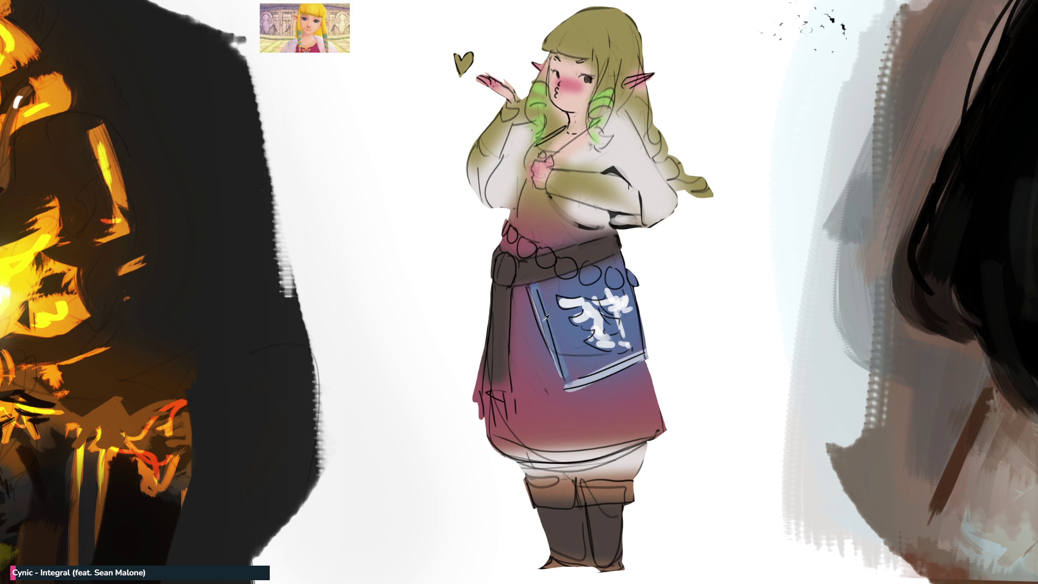
{"action": "left_click_drag", "start_coordinate": [568, 385], "coordinate": [647, 354]}
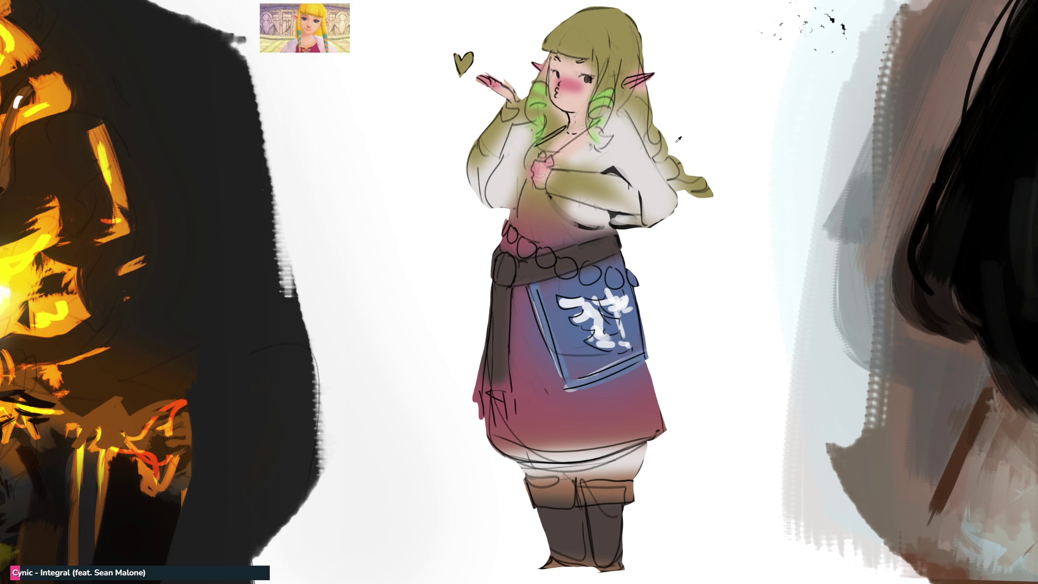
Fill the belt beads olive and cover the stray olive on the skirt edge with dark brown
{"action": "mouse_move", "coordinate": [513, 227]}
{"action": "left_mouse_down"}
{"action": "mouse_move", "coordinate": [549, 262]}
{"action": "mouse_move", "coordinate": [632, 276]}
{"action": "left_mouse_up"}
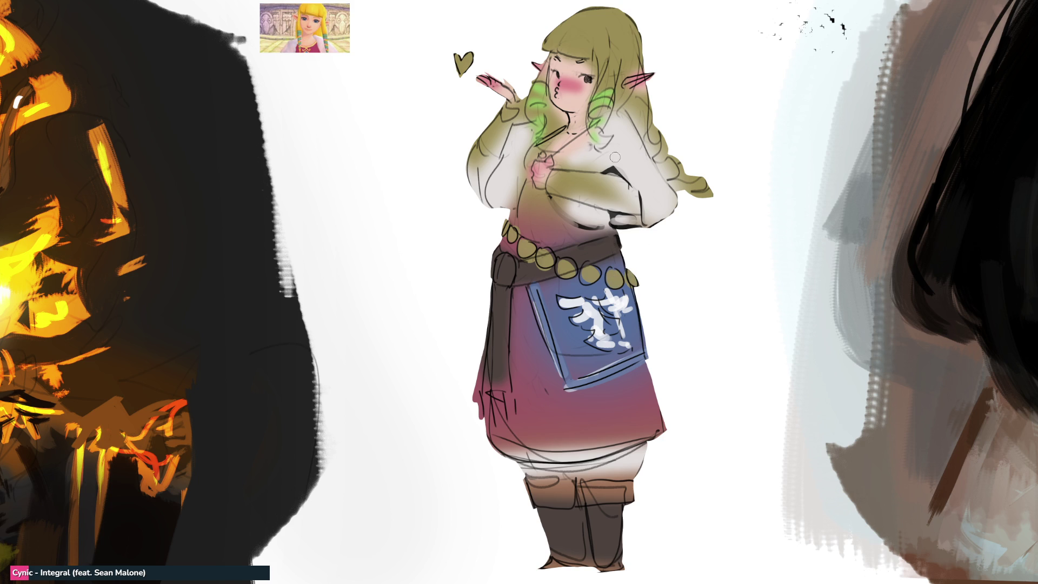
{"action": "mouse_move", "coordinate": [489, 369]}
{"action": "left_mouse_down"}
{"action": "mouse_move", "coordinate": [486, 392]}
{"action": "mouse_move", "coordinate": [504, 404]}
{"action": "mouse_move", "coordinate": [477, 372]}
{"action": "mouse_move", "coordinate": [496, 402]}
{"action": "left_mouse_up"}
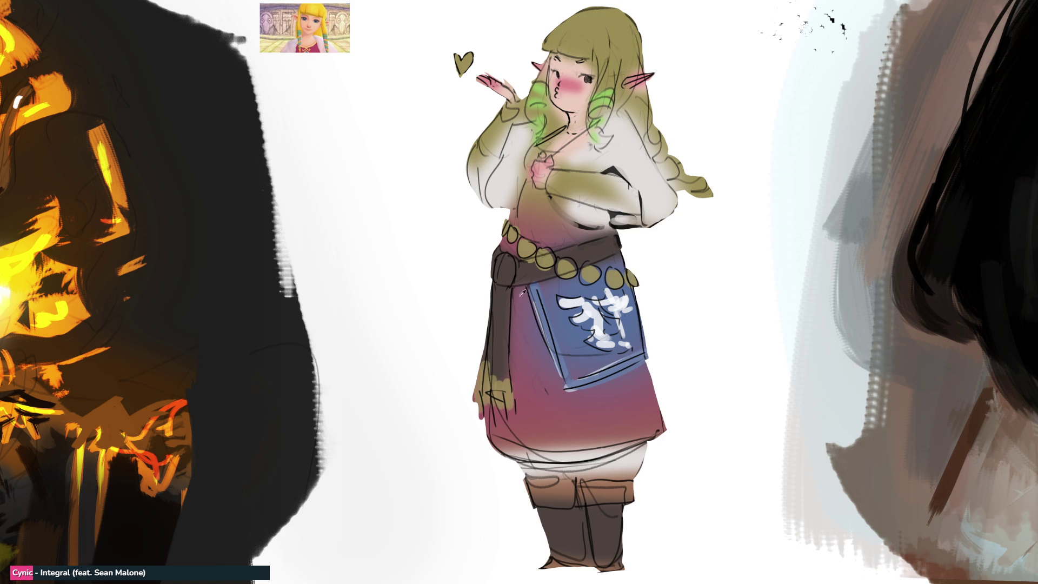
{"action": "left_click_drag", "start_coordinate": [486, 363], "coordinate": [505, 379]}
Paint a grey round buckle on the belt knot and lighten the lower arm area
{"action": "left_click_drag", "start_coordinate": [503, 258], "coordinate": [505, 265]}
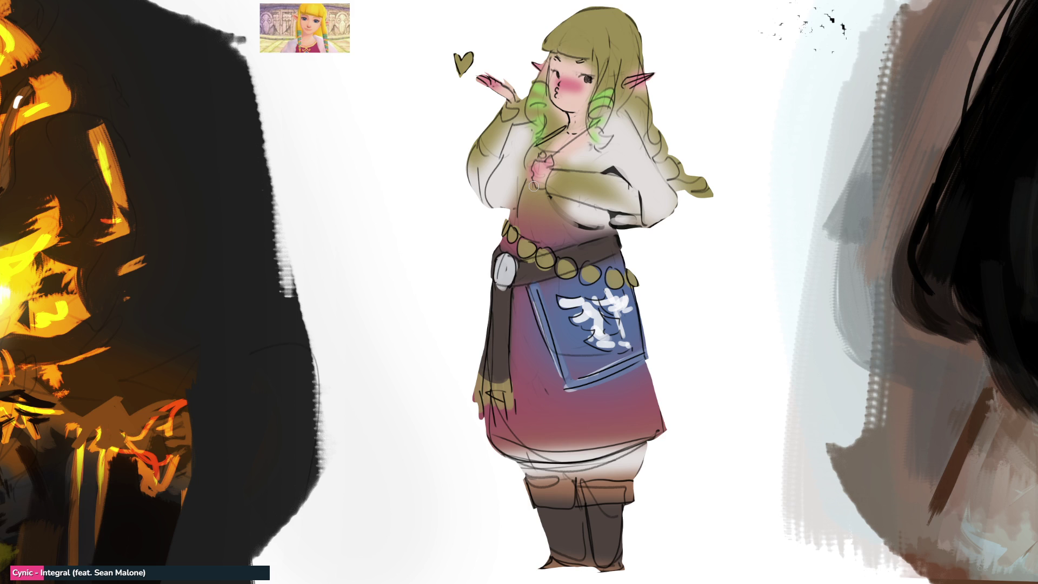
{"action": "left_click_drag", "start_coordinate": [556, 200], "coordinate": [574, 210]}
{"action": "left_click", "coordinate": [539, 394], "text": "ctrl"}
Brush the skirt pink over the chest, left sleeve, raised forearm and the heart
{"action": "mouse_move", "coordinate": [528, 194]}
{"action": "left_mouse_down"}
{"action": "mouse_move", "coordinate": [575, 234]}
{"action": "mouse_move", "coordinate": [532, 160]}
{"action": "mouse_move", "coordinate": [555, 154]}
{"action": "left_mouse_up"}
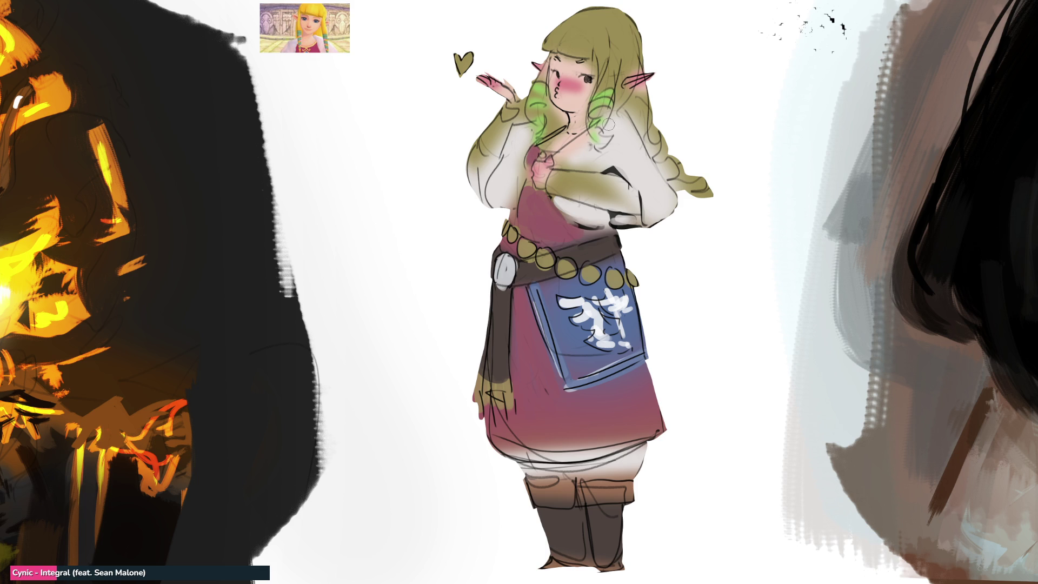
{"action": "mouse_move", "coordinate": [565, 138]}
{"action": "left_mouse_down"}
{"action": "mouse_move", "coordinate": [581, 162]}
{"action": "mouse_move", "coordinate": [638, 161]}
{"action": "mouse_move", "coordinate": [660, 208]}
{"action": "mouse_move", "coordinate": [583, 210]}
{"action": "mouse_move", "coordinate": [617, 201]}
{"action": "left_mouse_up"}
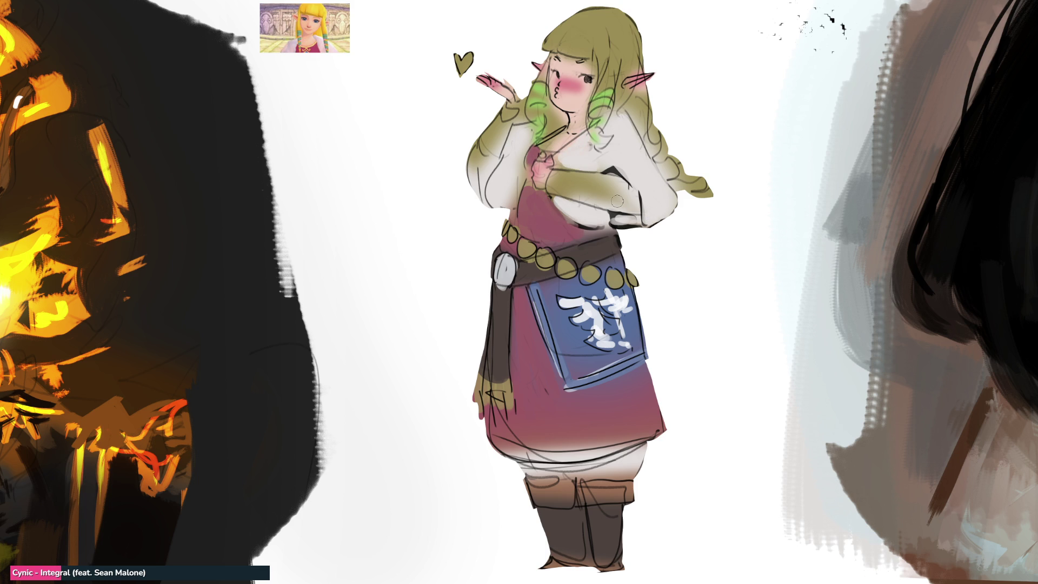
{"action": "mouse_move", "coordinate": [520, 133]}
{"action": "left_mouse_down"}
{"action": "mouse_move", "coordinate": [517, 194]}
{"action": "mouse_move", "coordinate": [507, 169]}
{"action": "mouse_move", "coordinate": [479, 184]}
{"action": "mouse_move", "coordinate": [476, 160]}
{"action": "left_mouse_up"}
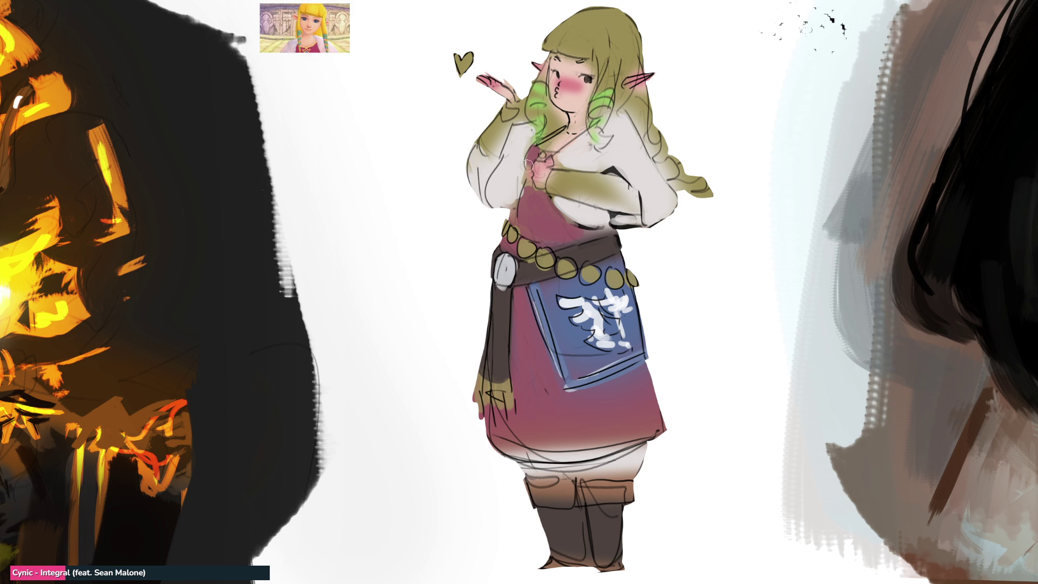
{"action": "mouse_move", "coordinate": [503, 125]}
{"action": "left_mouse_down"}
{"action": "mouse_move", "coordinate": [511, 111]}
{"action": "mouse_move", "coordinate": [495, 137]}
{"action": "mouse_move", "coordinate": [500, 151]}
{"action": "mouse_move", "coordinate": [524, 87]}
{"action": "left_mouse_up"}
{"action": "left_click_drag", "start_coordinate": [466, 58], "coordinate": [460, 73]}
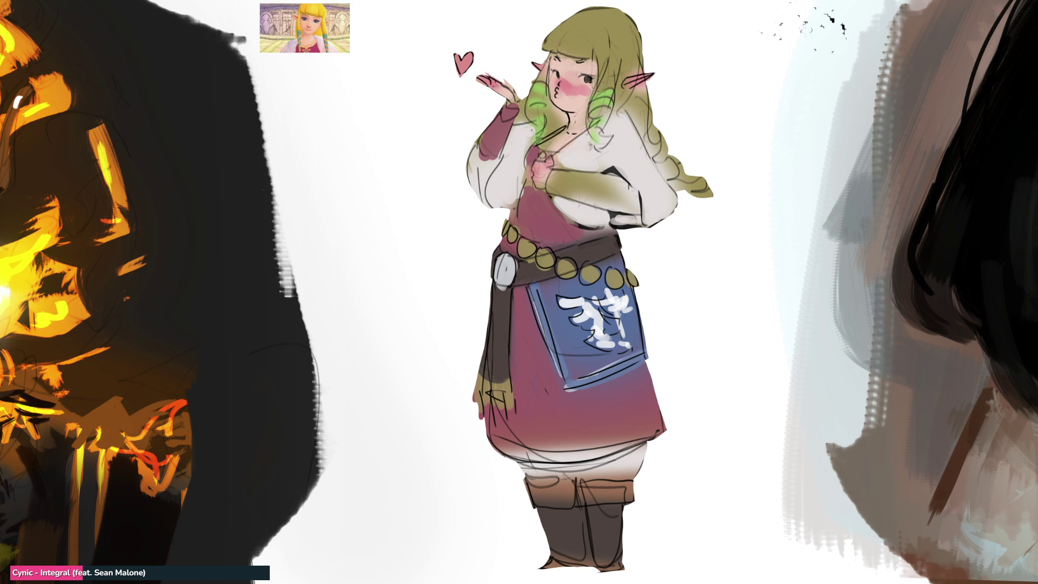
Adjust the cheek blush and shade the right braid olive with bright green highlights
{"action": "left_click_drag", "start_coordinate": [571, 81], "coordinate": [592, 113]}
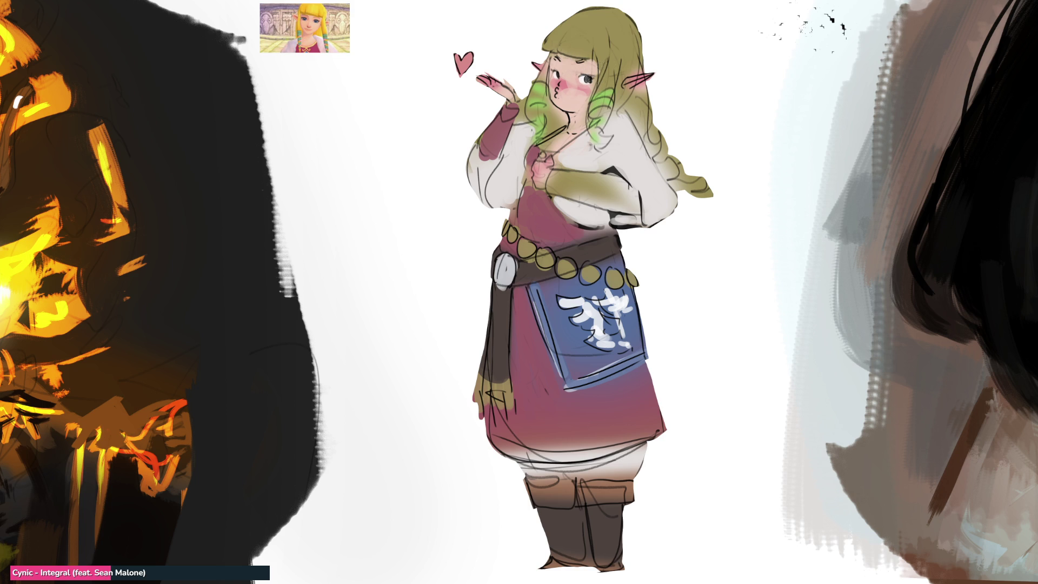
{"action": "left_click_drag", "start_coordinate": [560, 112], "coordinate": [552, 102]}
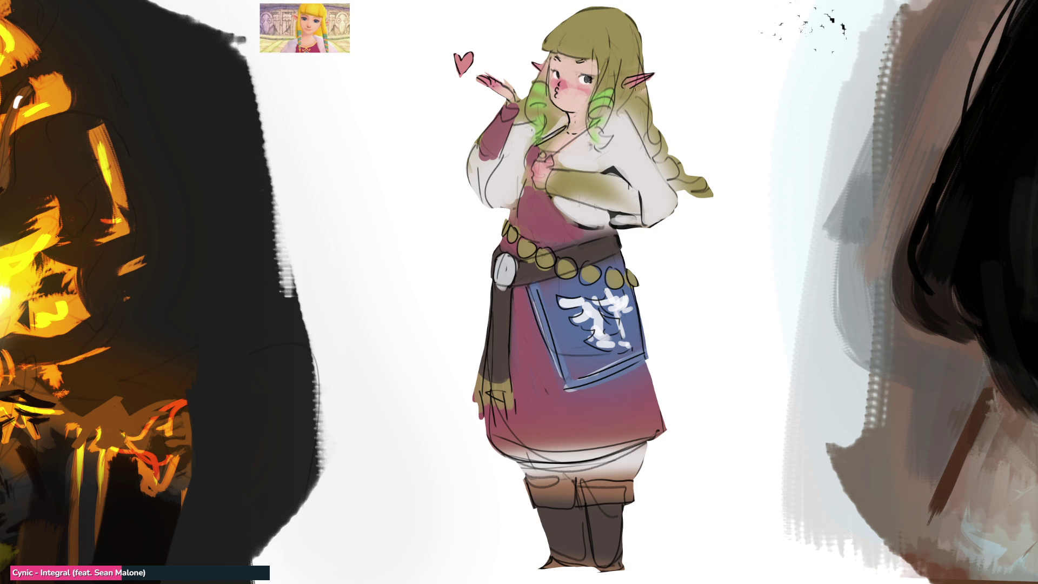
{"action": "mouse_move", "coordinate": [643, 113]}
{"action": "left_mouse_down"}
{"action": "mouse_move", "coordinate": [646, 143]}
{"action": "mouse_move", "coordinate": [688, 192]}
{"action": "left_mouse_up"}
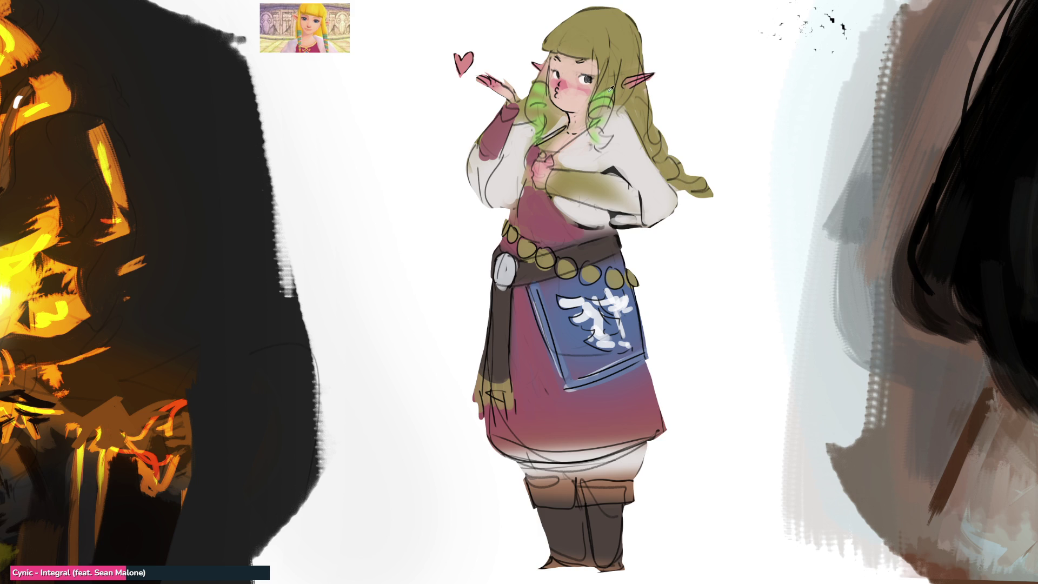
{"action": "mouse_move", "coordinate": [646, 124]}
{"action": "left_mouse_down"}
{"action": "mouse_move", "coordinate": [660, 161]}
{"action": "mouse_move", "coordinate": [705, 192]}
{"action": "left_mouse_up"}
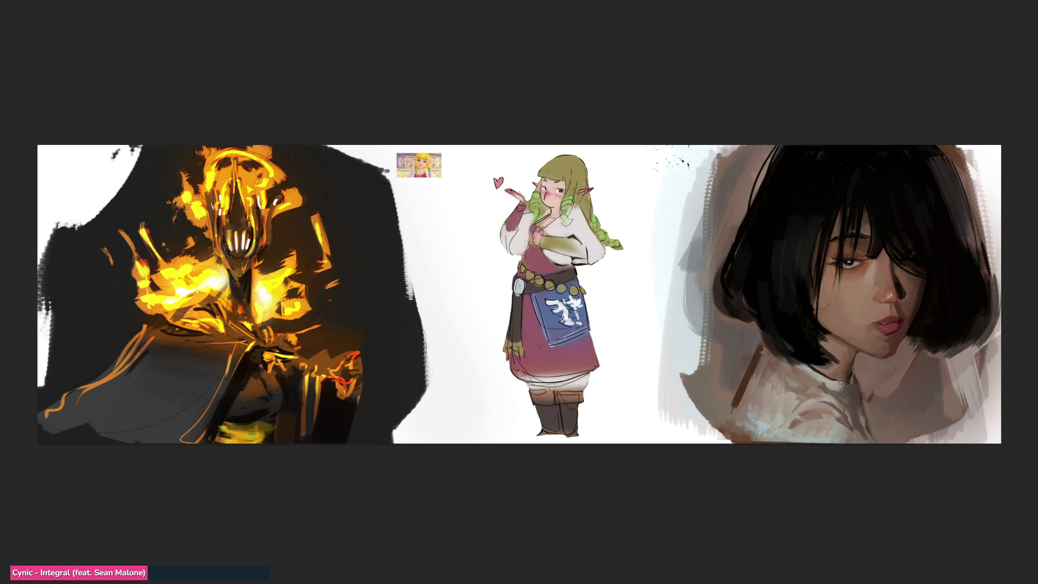
Draw dark lines and a lighter touch along the skirt hem, then stroke dark pink across the forearm
{"action": "mouse_move", "coordinate": [515, 375]}
{"action": "left_mouse_down"}
{"action": "mouse_move", "coordinate": [590, 372]}
{"action": "mouse_move", "coordinate": [561, 375]}
{"action": "left_mouse_up"}
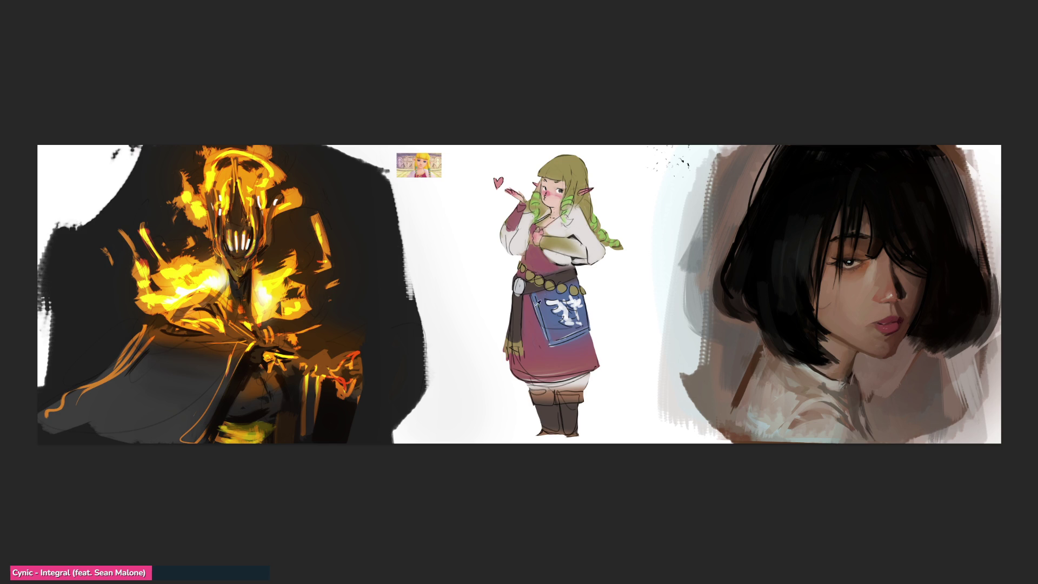
{"action": "left_click_drag", "start_coordinate": [537, 375], "coordinate": [563, 373]}
{"action": "mouse_move", "coordinate": [587, 387]}
{"action": "left_mouse_down"}
{"action": "mouse_move", "coordinate": [538, 387]}
{"action": "mouse_move", "coordinate": [585, 386]}
{"action": "mouse_move", "coordinate": [557, 388]}
{"action": "left_mouse_up"}
{"action": "mouse_move", "coordinate": [543, 242]}
{"action": "left_mouse_down"}
{"action": "mouse_move", "coordinate": [581, 254]}
{"action": "mouse_move", "coordinate": [575, 249]}
{"action": "left_mouse_up"}
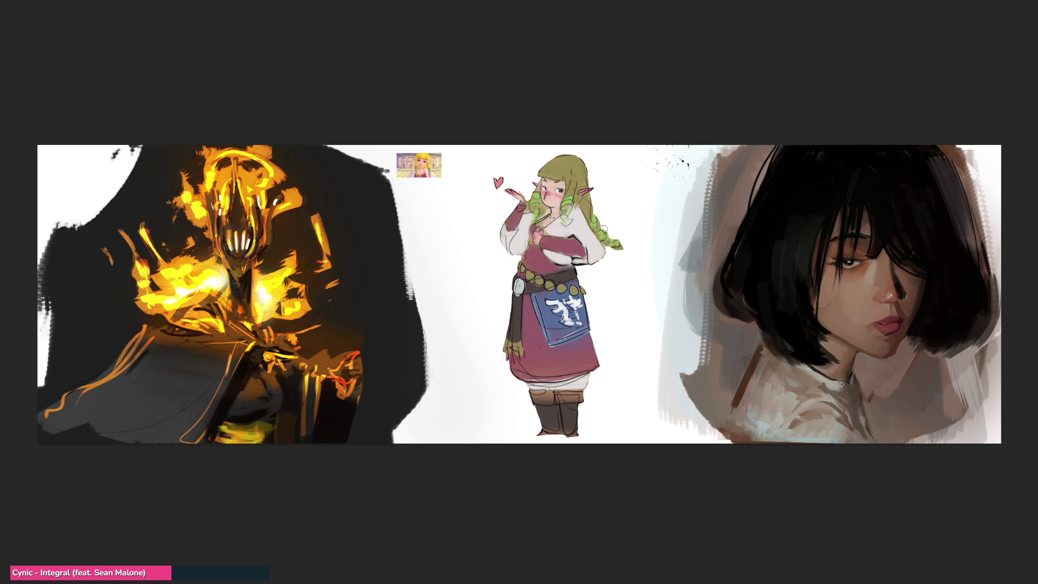